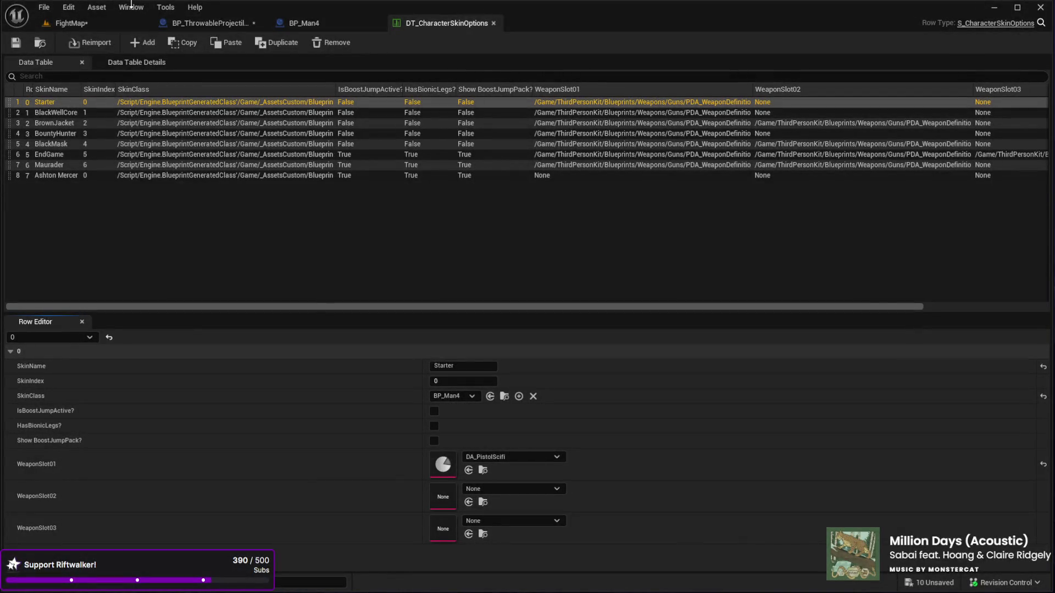
Switch between the throwable projectile, BP_Man4 and character skin data table tabs
left_click(215, 25)
left_click(308, 24)
left_click(417, 25)
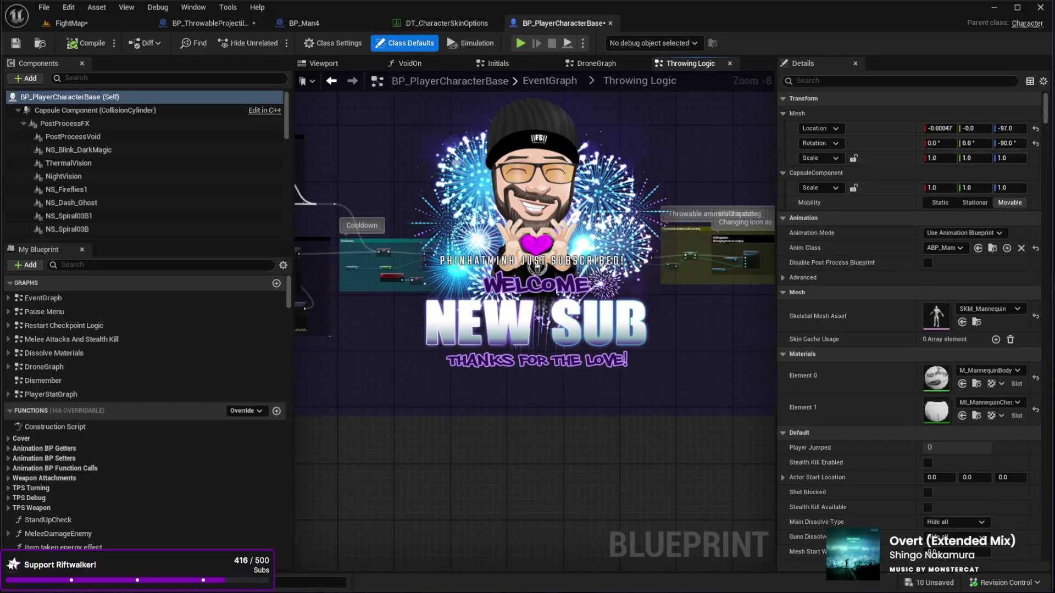
Pan and zoom to the 'Throwable ammo subtracting' group that updates ammo and the throwable icon
left_click_drag(720, 130, 560, 152)
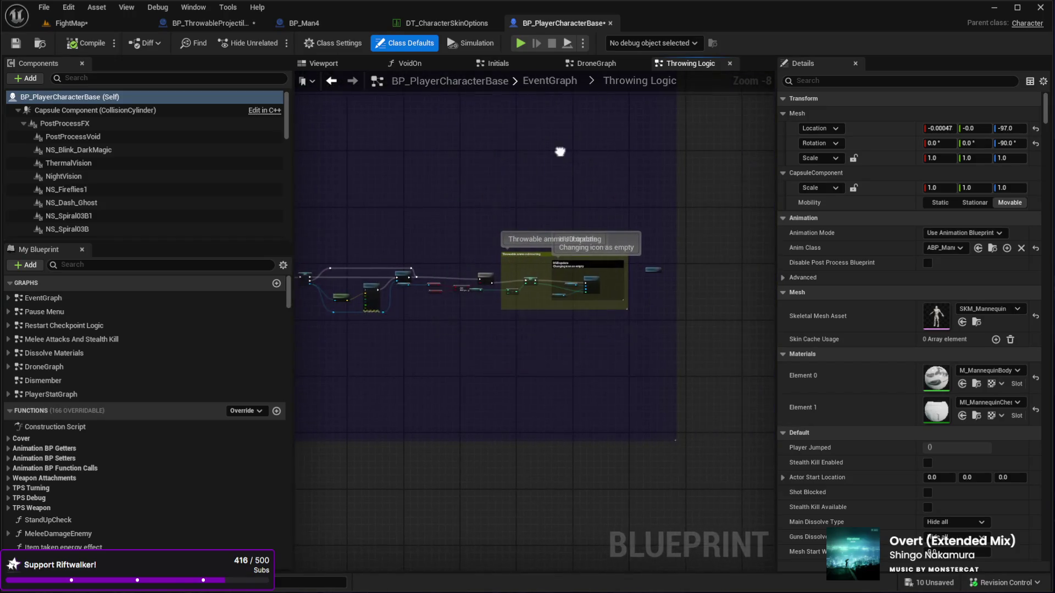
left_click_drag(496, 189, 473, 183)
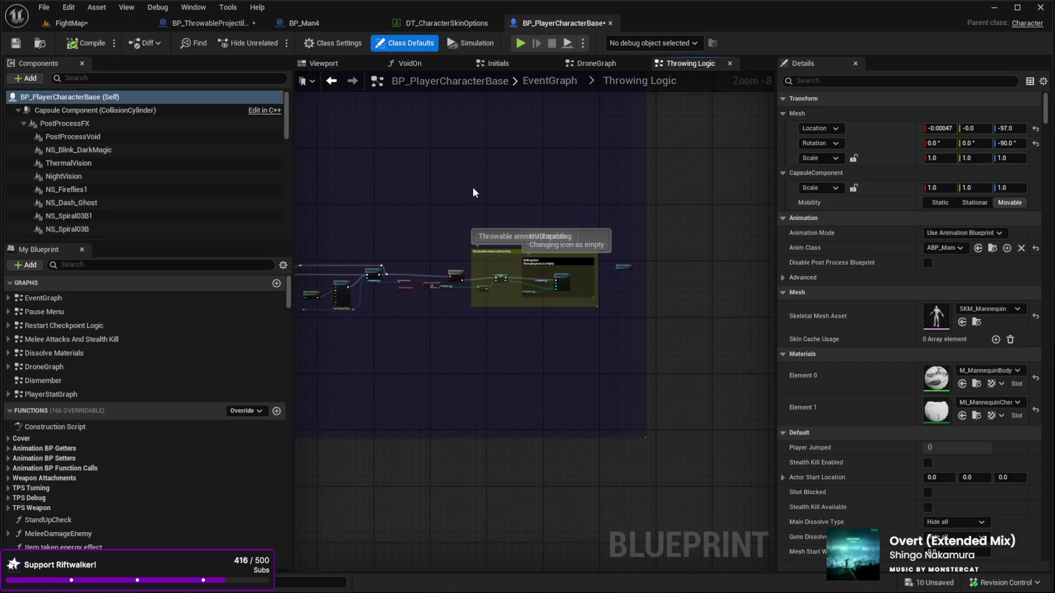
scroll(494, 272, "up", 7)
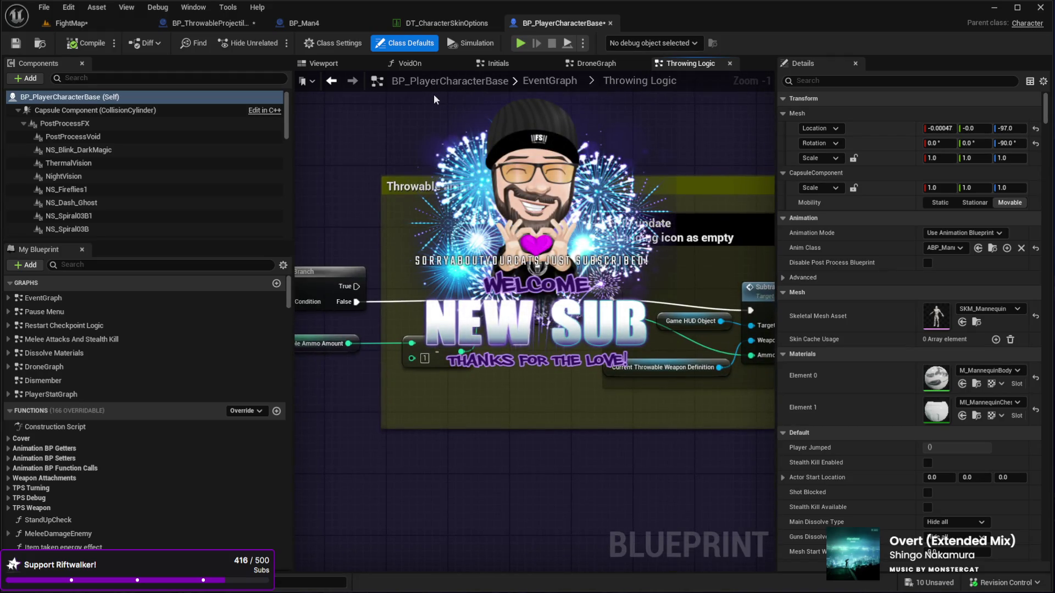
scroll(494, 272, "down", 1)
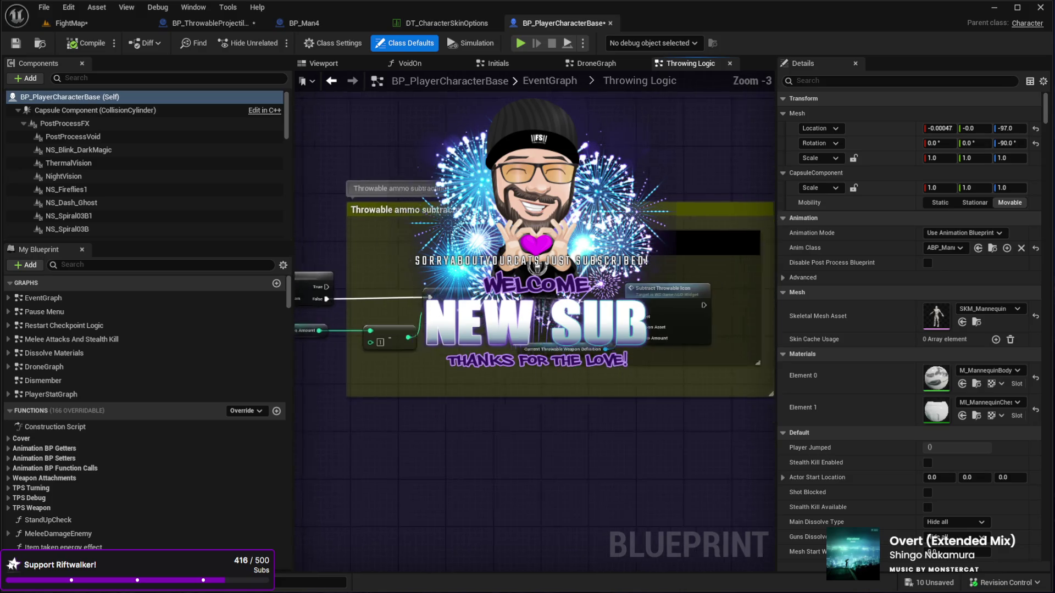
scroll(410, 186, "down", 1)
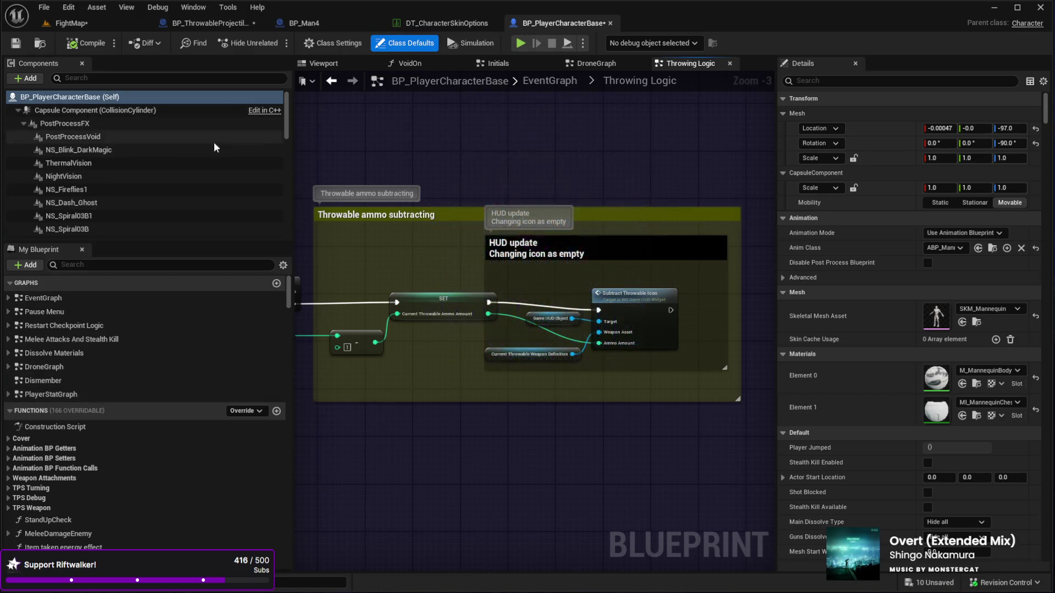
left_click(817, 81)
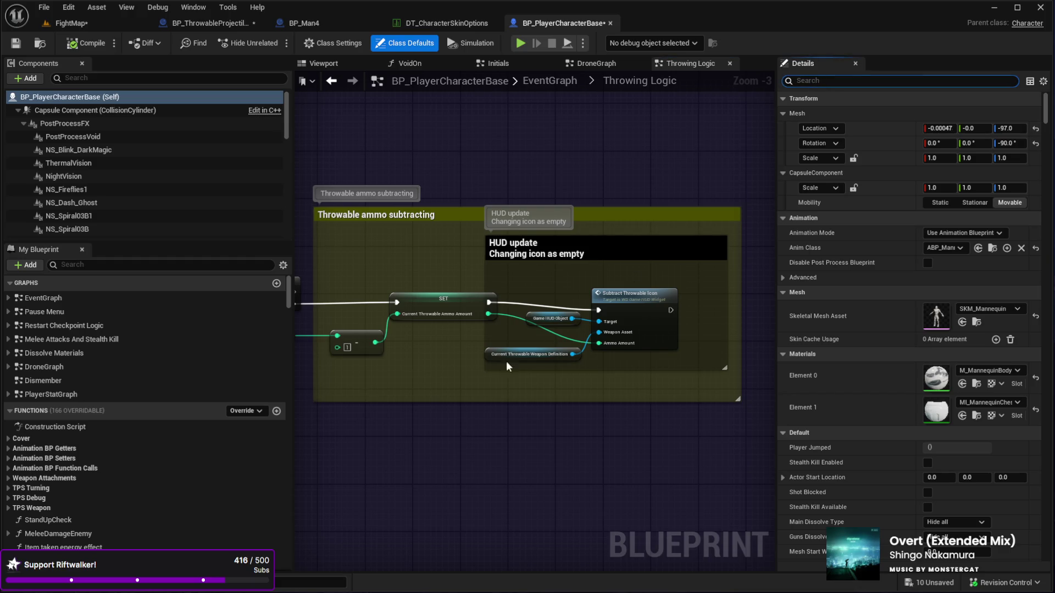
Filter the character defaults by 'gre' to reveal the DA_FragGrenade initial throwable loadout
type("g")
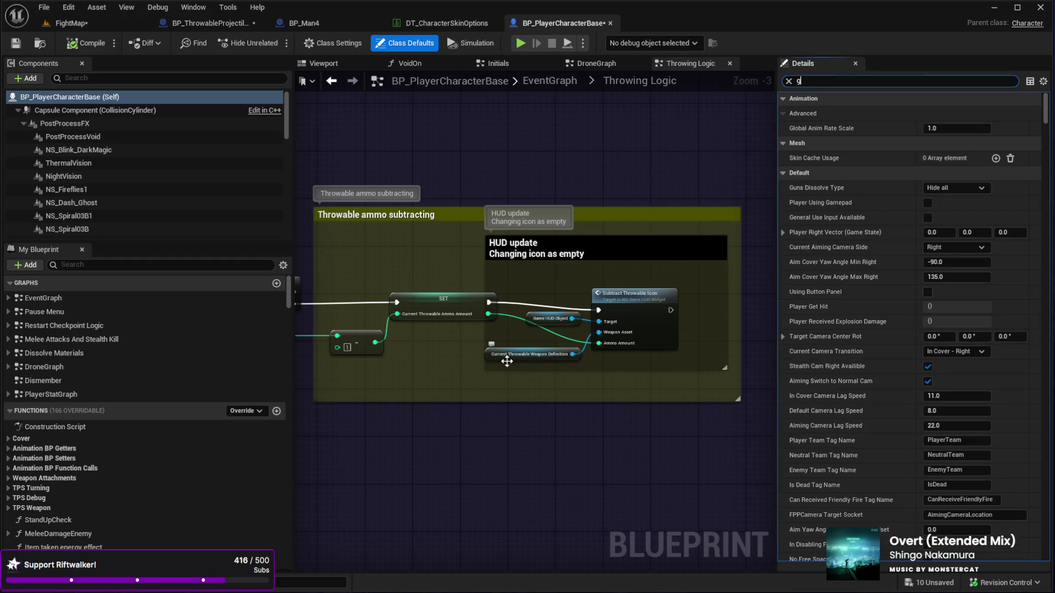
type("er")
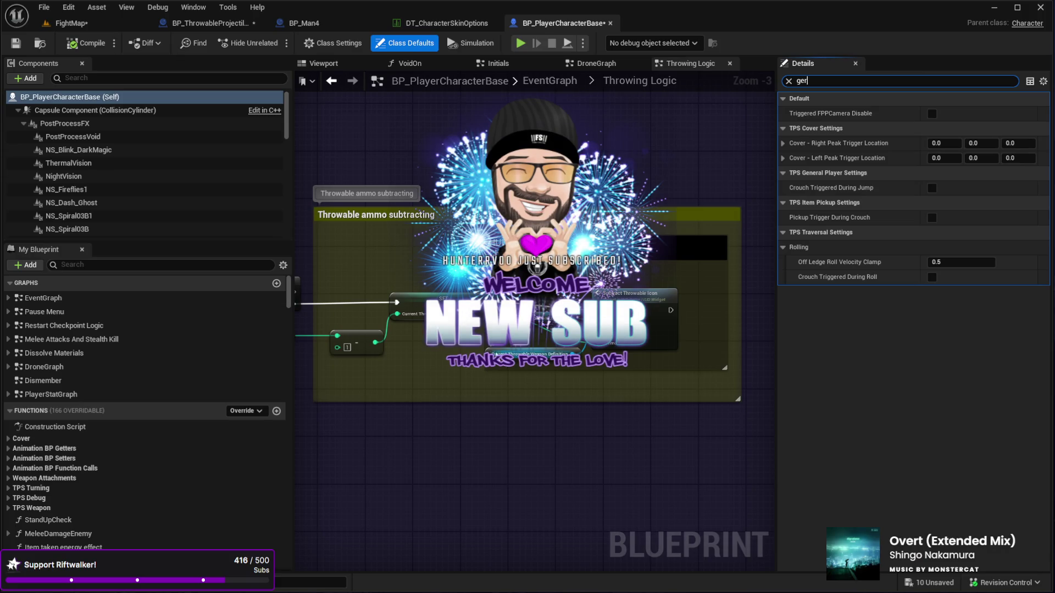
key("BackSpace")
key("BackSpace")
type("r")
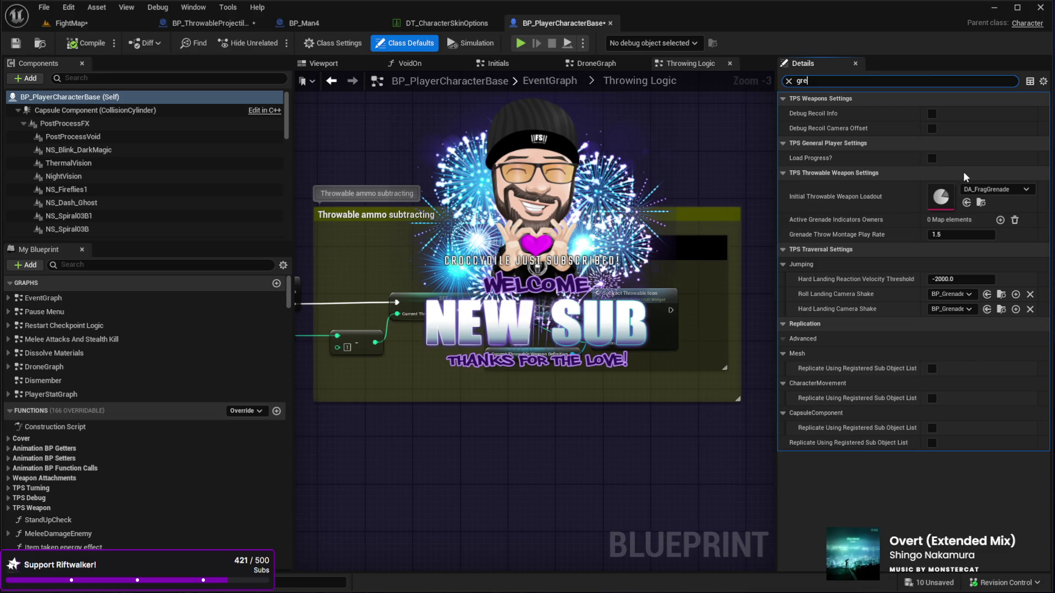
key("Return")
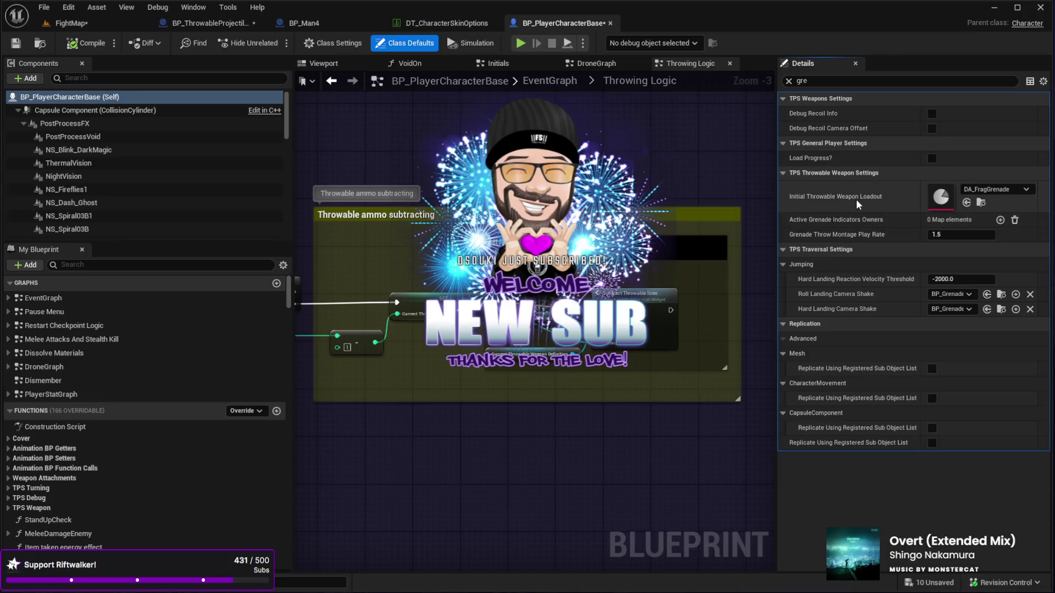
double_click(939, 200)
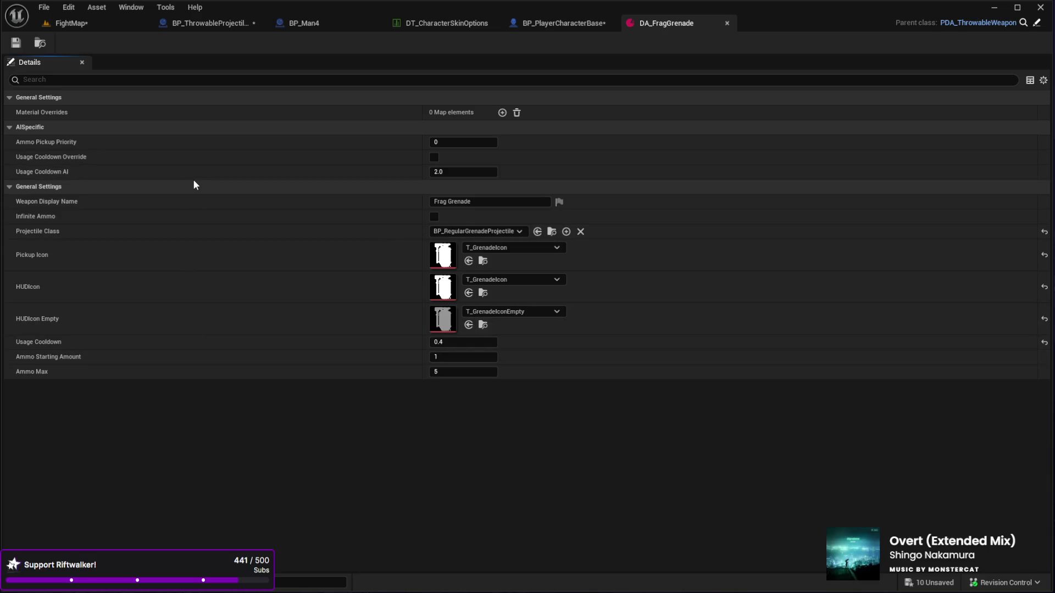
left_click(727, 23)
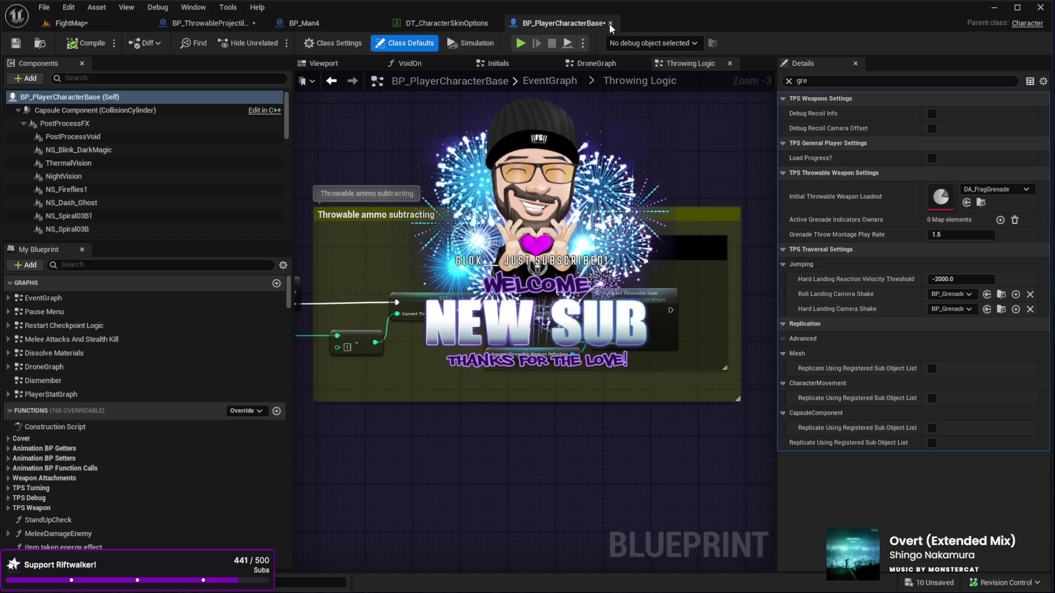
Close BP_PlayerCharacterBase and bring up the BP_ThrowableProjectileBase blueprint
left_click(610, 23)
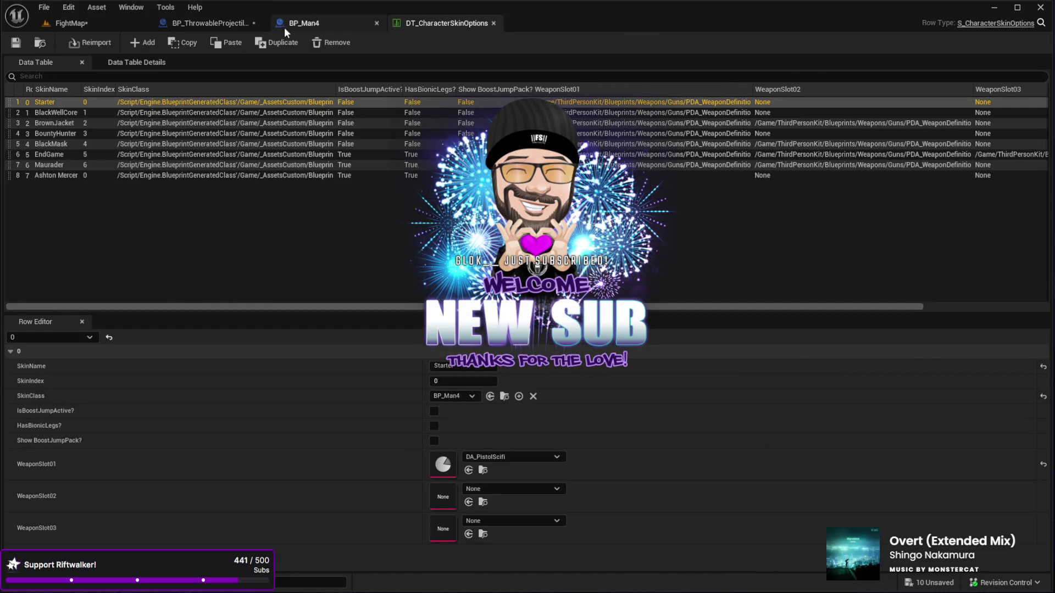
left_click(291, 24)
left_click(206, 24)
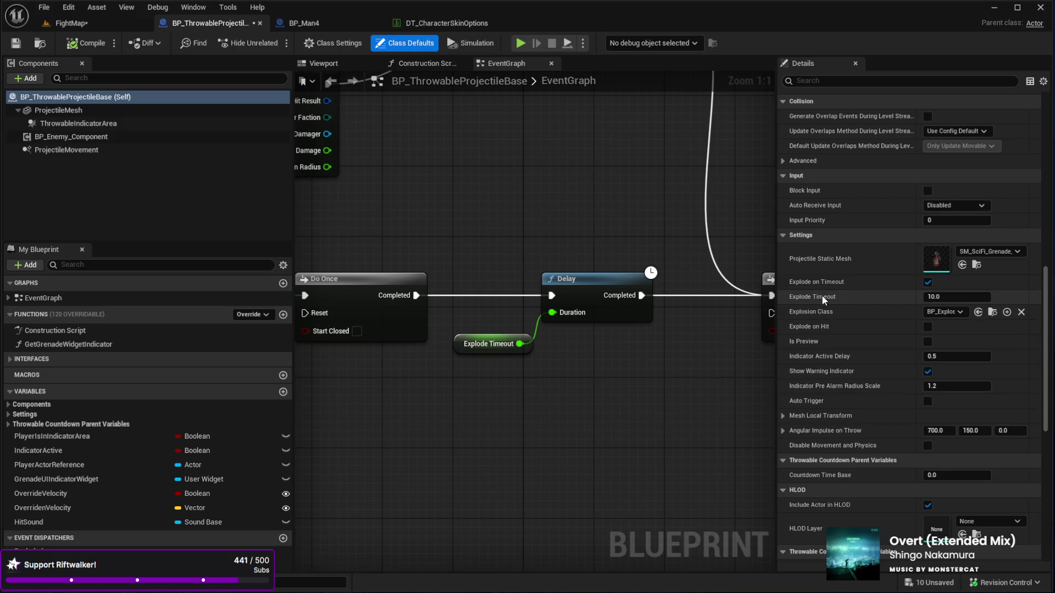
Set Explode Timeout to 100.0, compile, and return to FightMap
left_click(955, 297)
type("100")
key("Return")
left_click(85, 44)
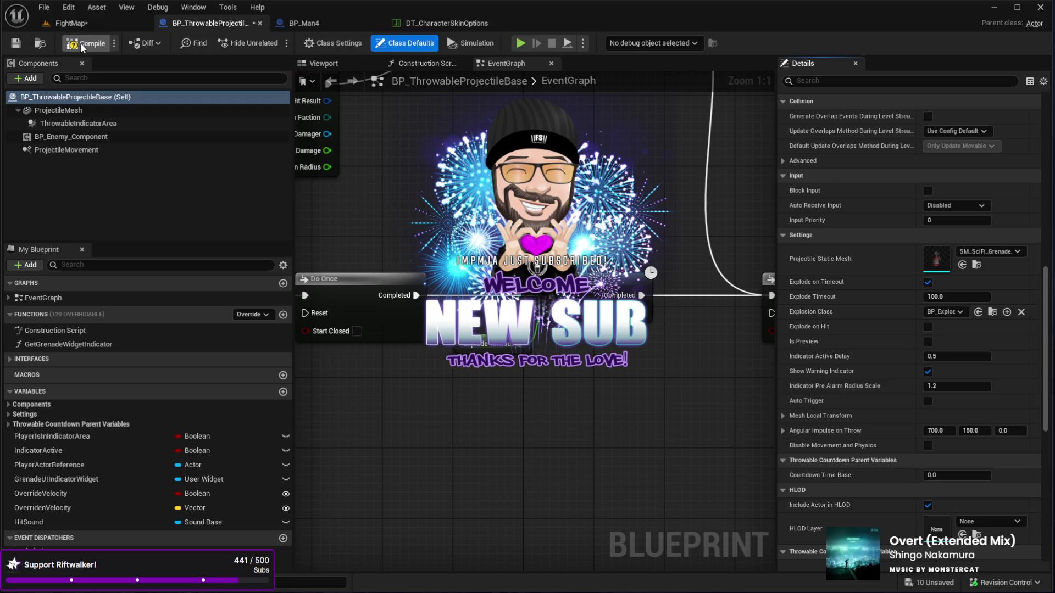
left_click(62, 23)
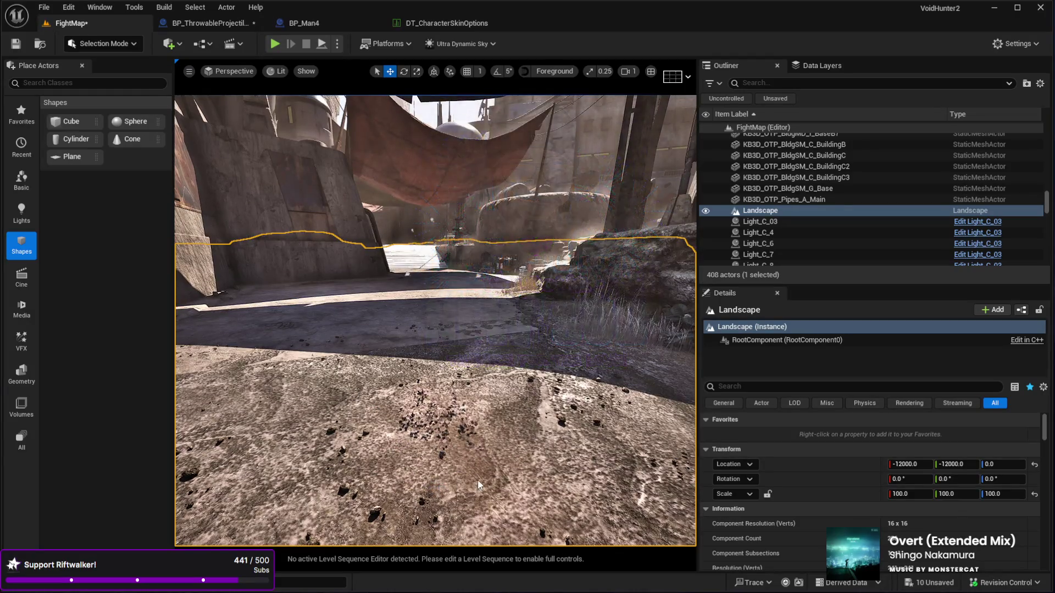
Play FightMap in the editor, walk the character down the street, then stop the test
key("alt+p")
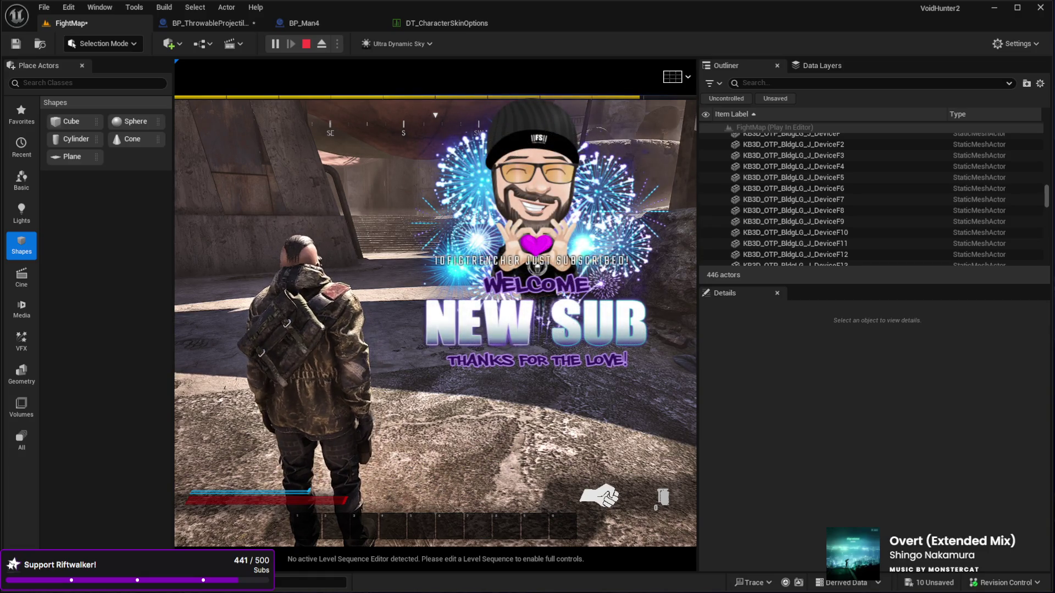
left_click(435, 318)
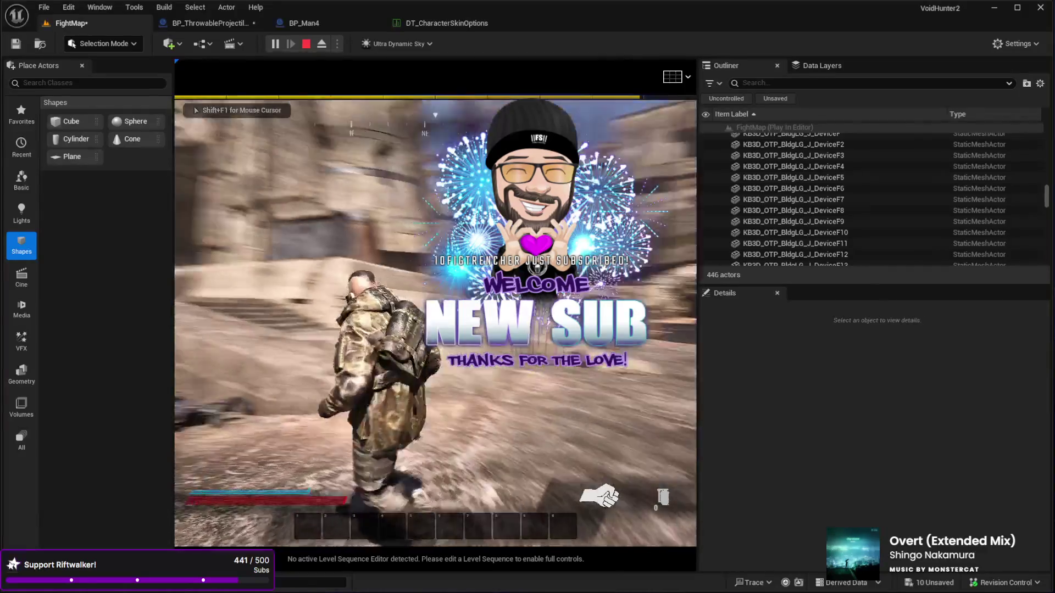
key("w")
key("w")
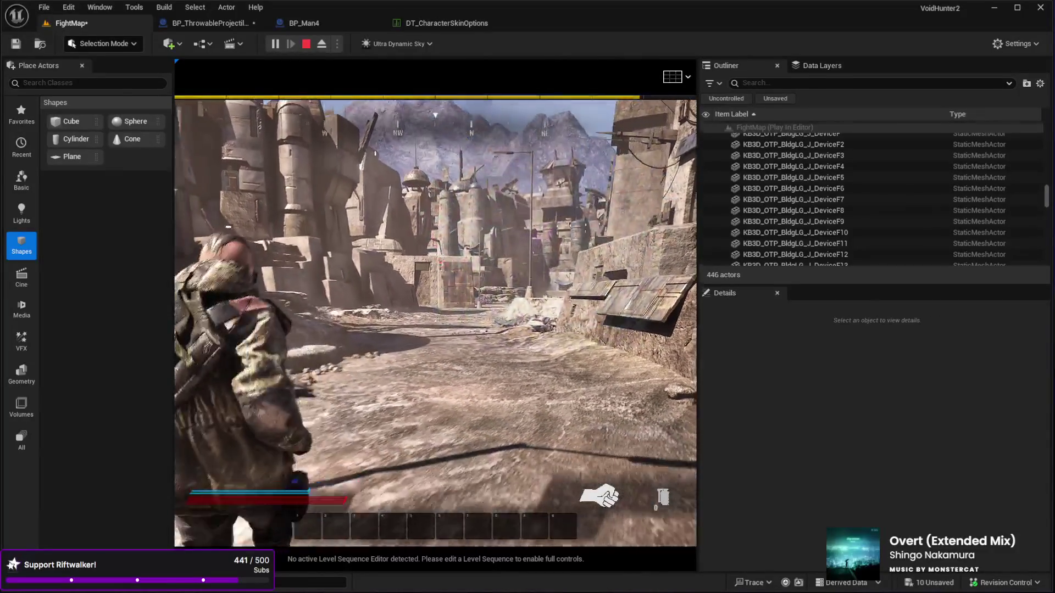
key("w")
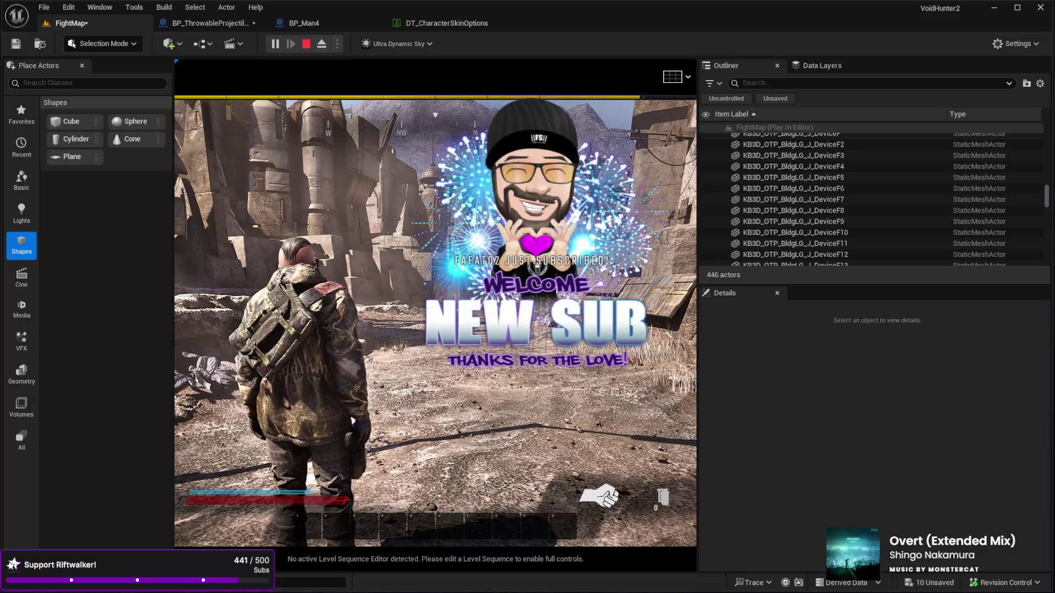
key("Escape")
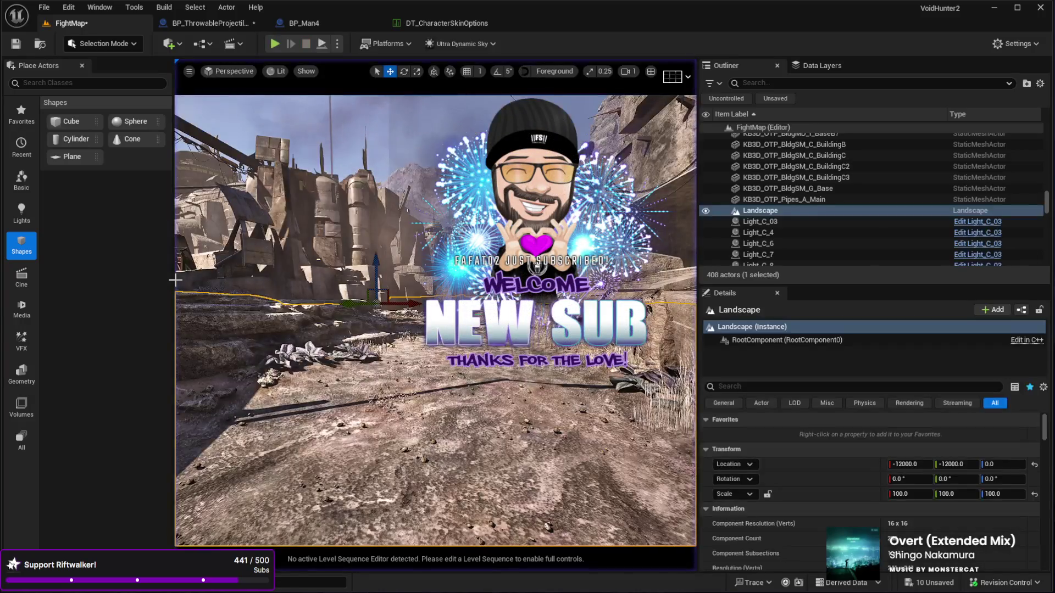
Fly the editor camera forward toward the desert town buildings
left_click_drag(376, 317, 394, 250)
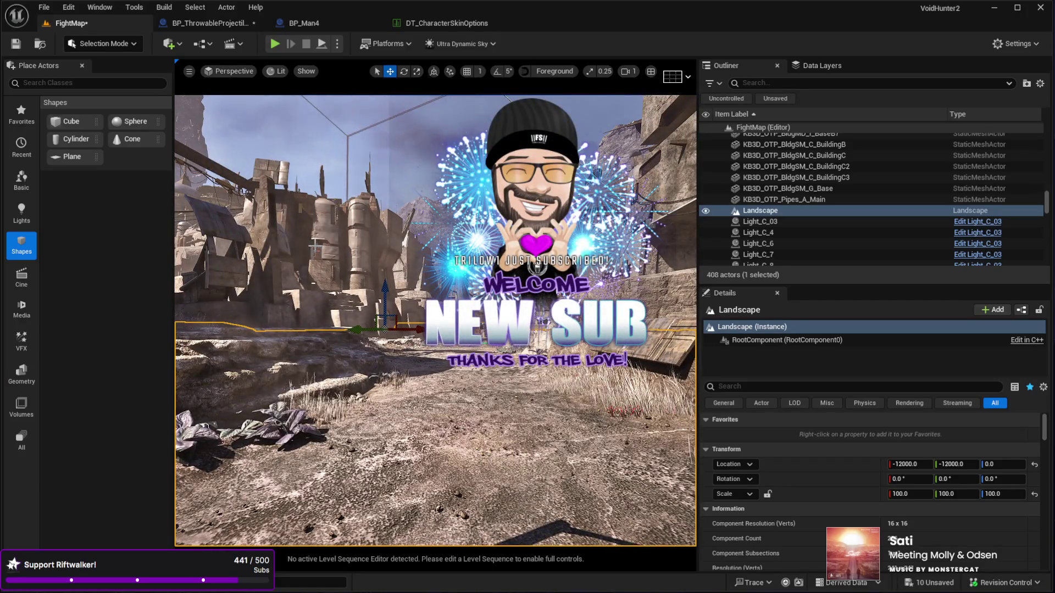
Show BP_ThrowableProjectileBase's EventGraph around the Explode on Timeout branch and Add Angular Impulse nodes
left_click(217, 24)
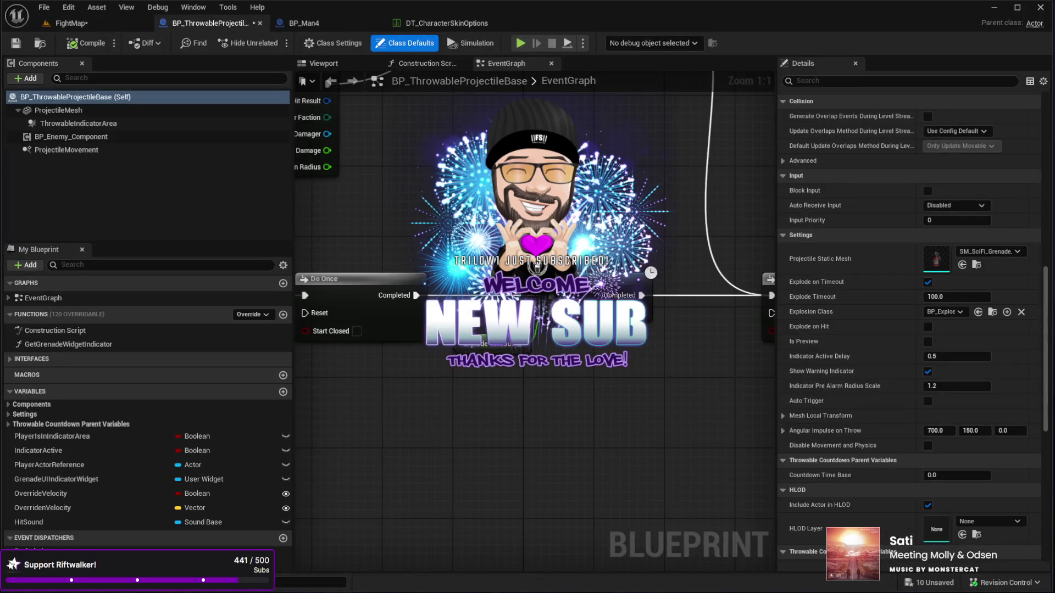
mouse_move(395, 254)
left_mouse_down()
mouse_move(403, 357)
mouse_move(403, 337)
mouse_move(429, 324)
mouse_move(430, 299)
mouse_move(515, 255)
mouse_move(410, 264)
mouse_move(445, 327)
mouse_move(631, 302)
mouse_move(621, 333)
mouse_move(641, 331)
left_mouse_up()
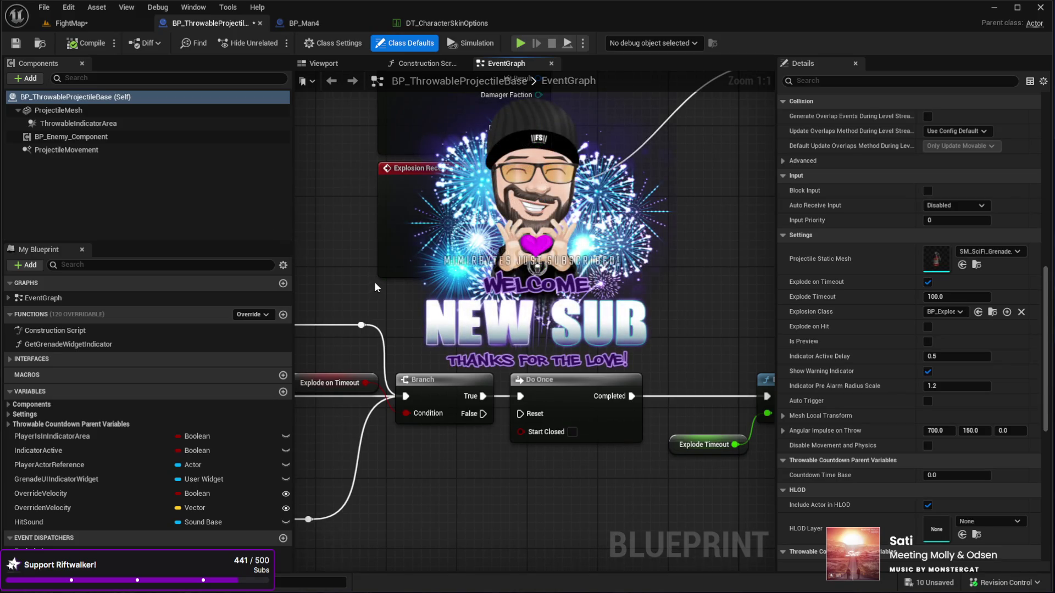
left_click_drag(374, 281, 486, 257)
mouse_move(310, 327)
left_mouse_down()
mouse_move(424, 284)
mouse_move(614, 284)
left_mouse_up()
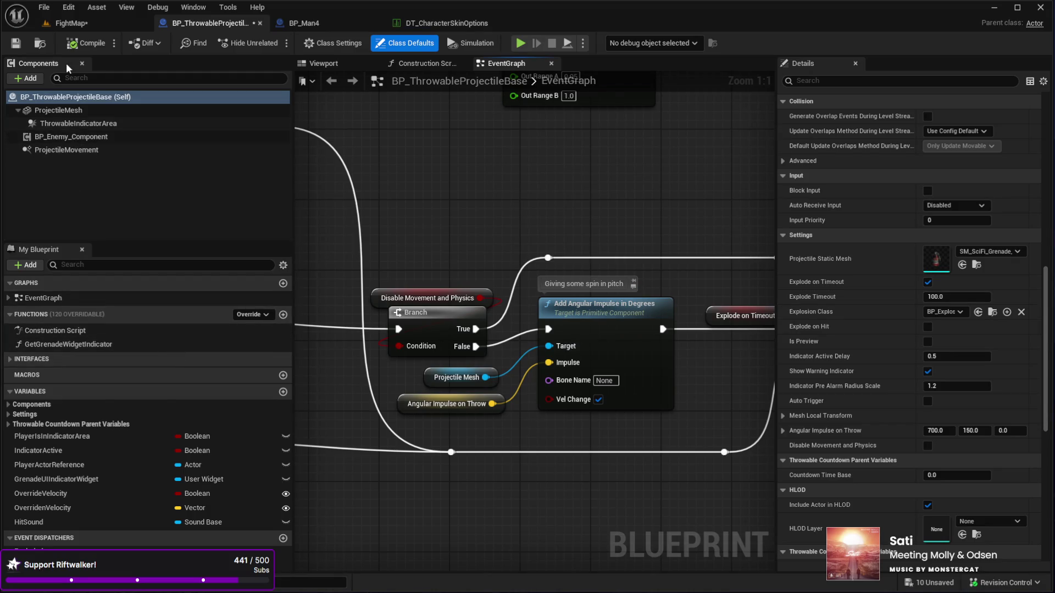
Search members for 'explode', select ExplodeTimeout (default 100.0), and find all its references
left_click(110, 265)
type("e")
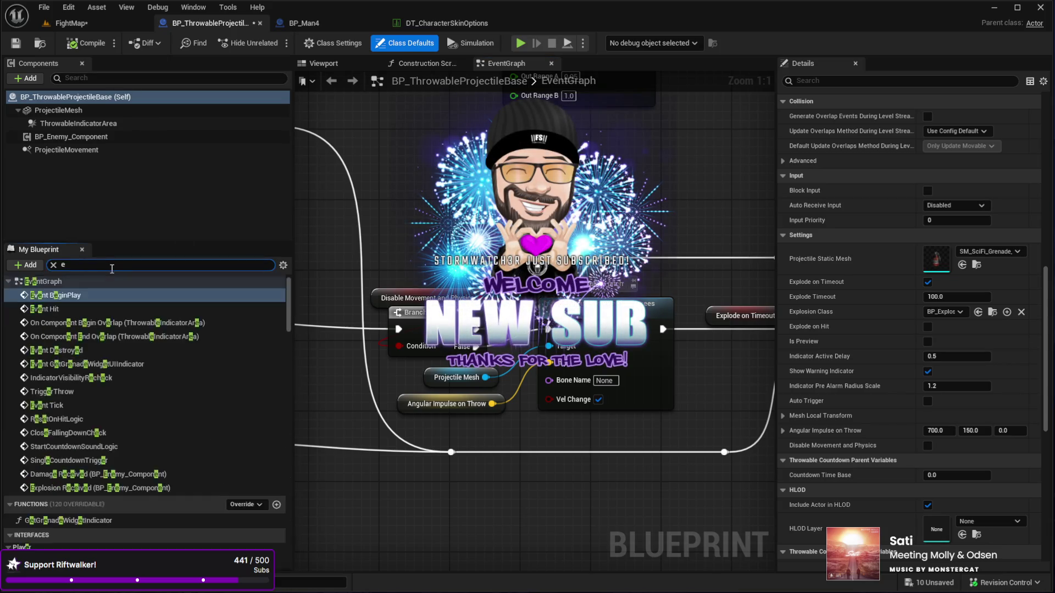
type("xplode")
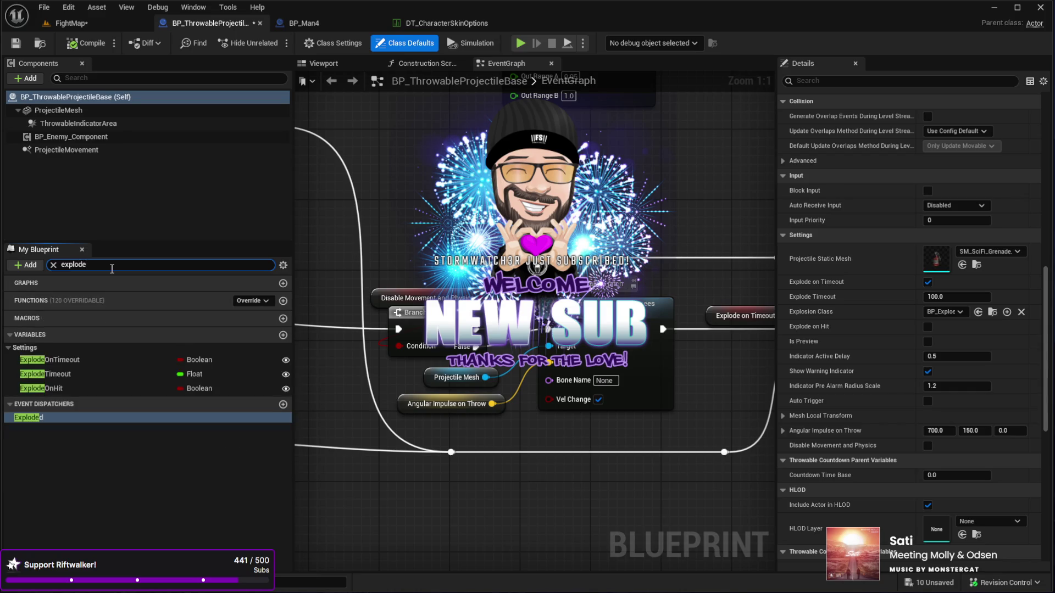
left_click(67, 375)
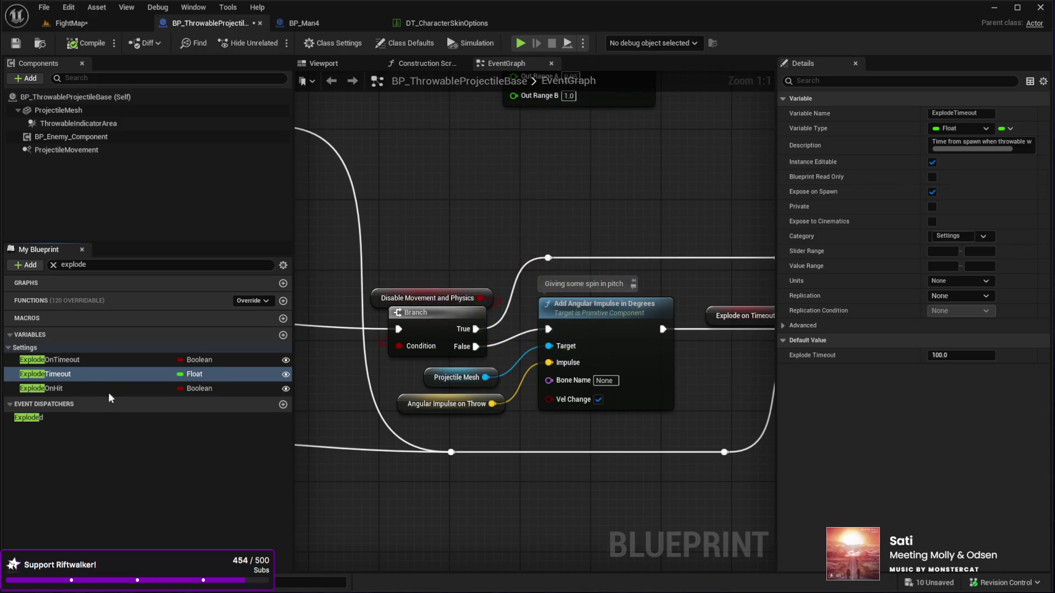
key("alt+shift+f")
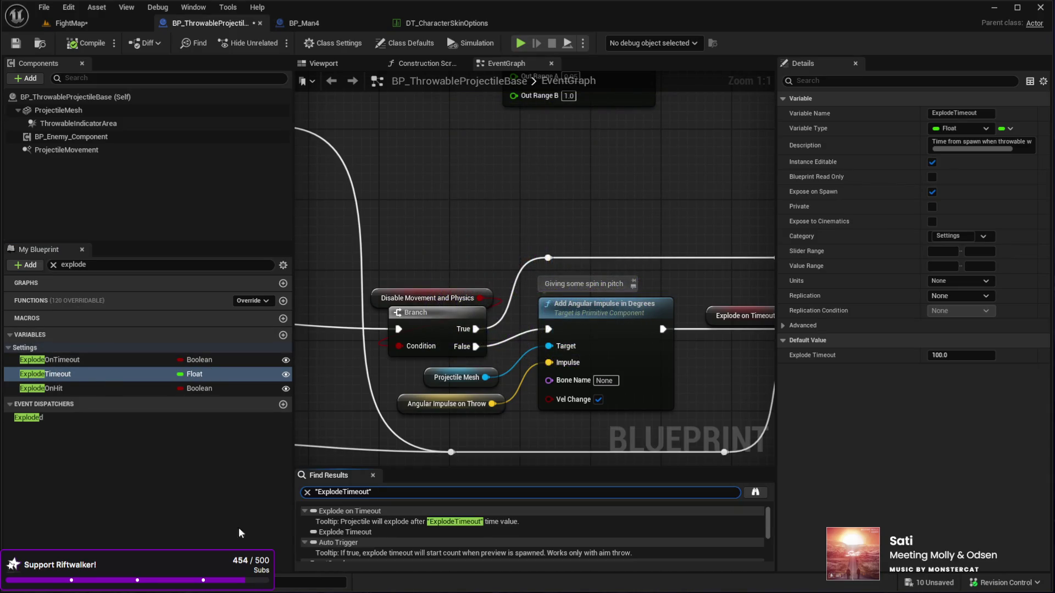
Enlarge Find Results and jump to both ExplodeTimeout references in the graph
mouse_move(388, 468)
left_mouse_down()
mouse_move(388, 323)
mouse_move(388, 340)
left_mouse_up()
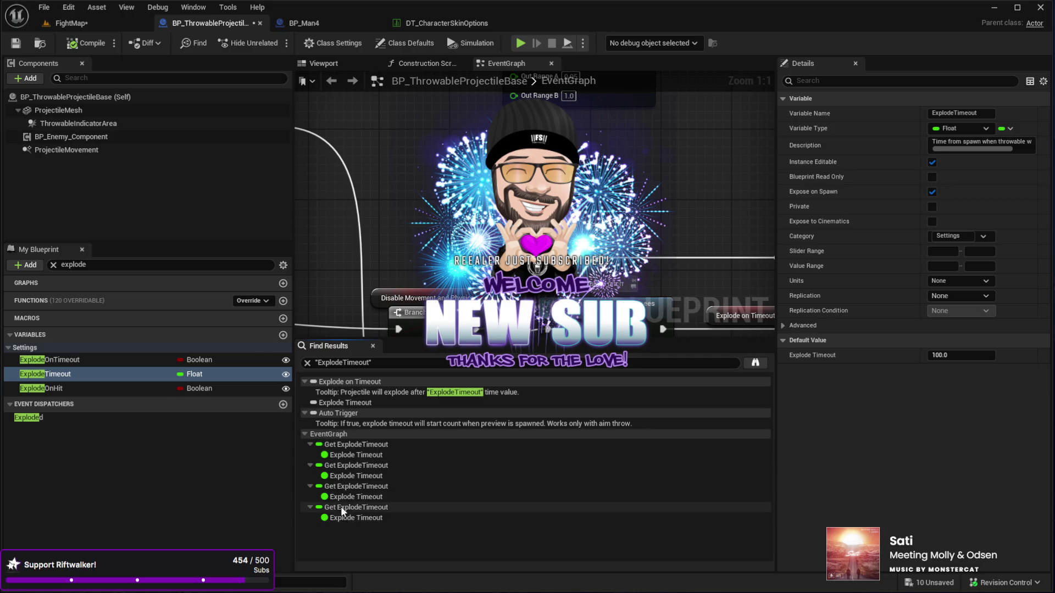
left_click(345, 446)
mouse_move(431, 290)
left_mouse_down()
mouse_move(660, 290)
mouse_move(404, 266)
mouse_move(340, 276)
left_mouse_up()
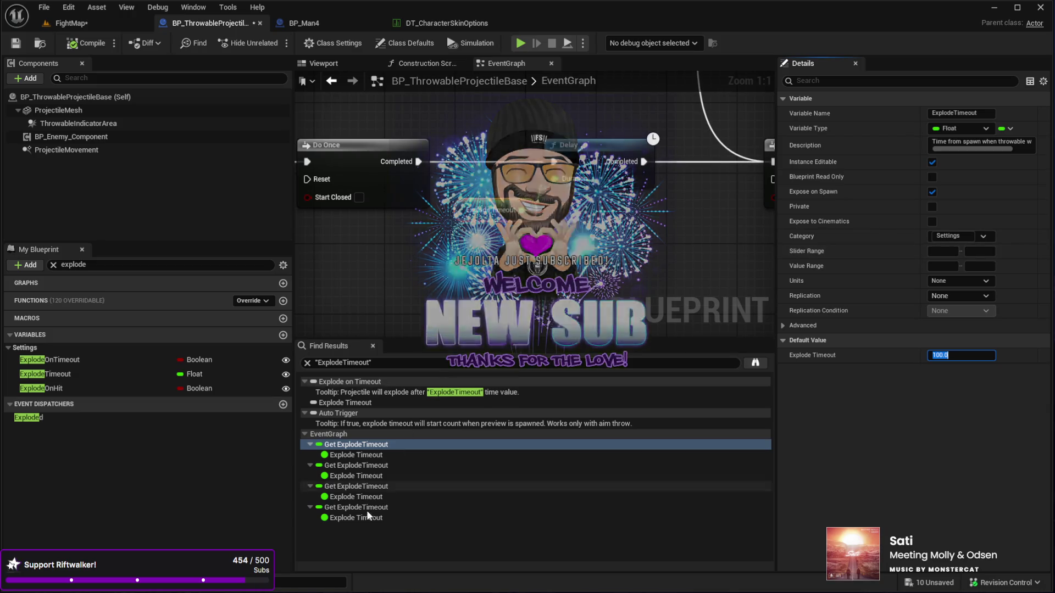
left_click(353, 465)
double_click(353, 464)
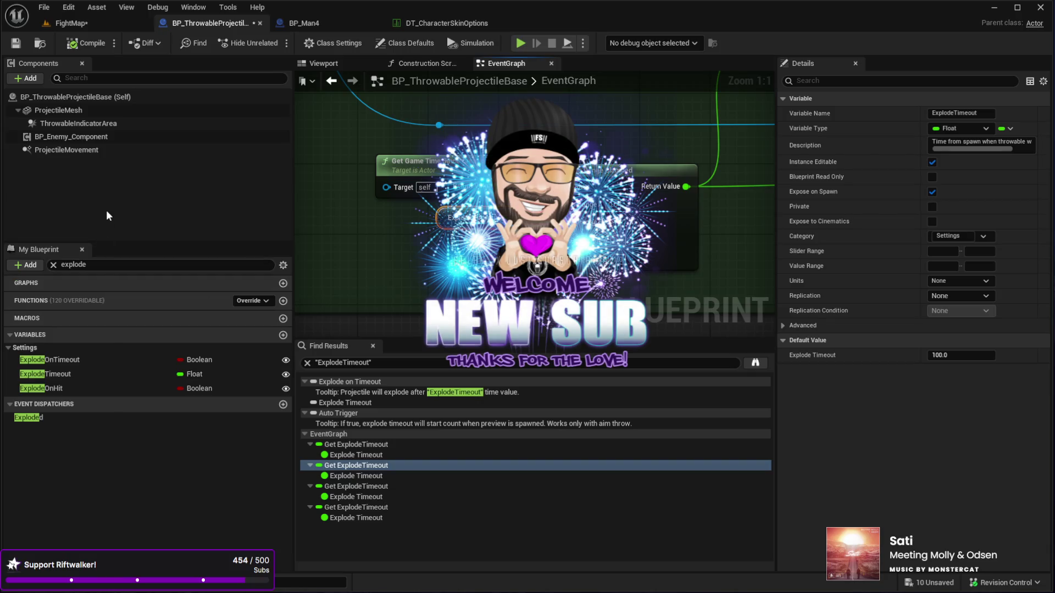
Set ExplodeTimeout's default to 0.0, compile with F7, and return to FightMap
left_click(55, 374)
left_click(956, 355)
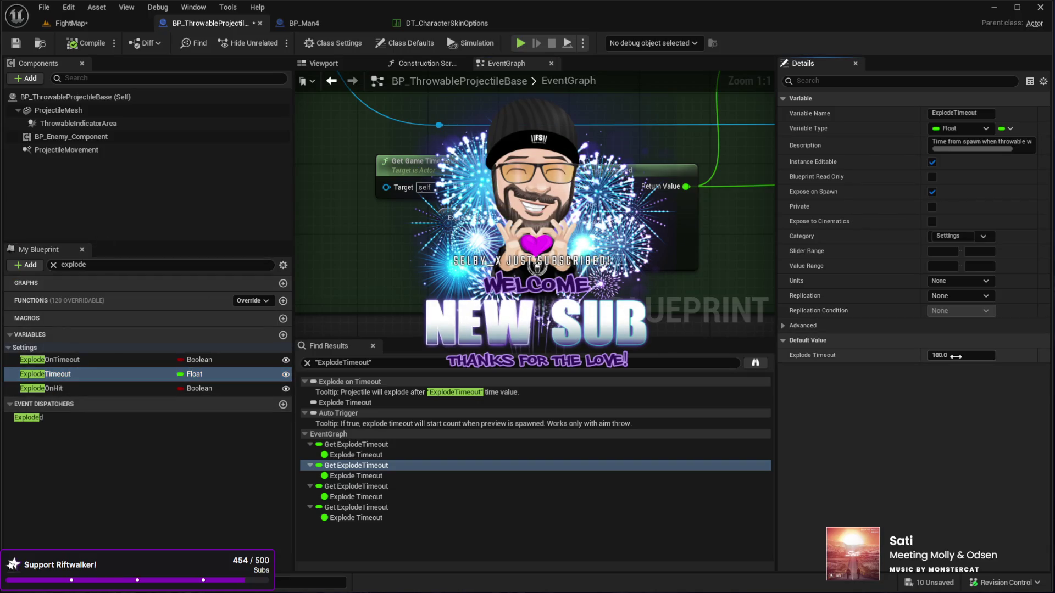
type("0")
left_click(858, 400)
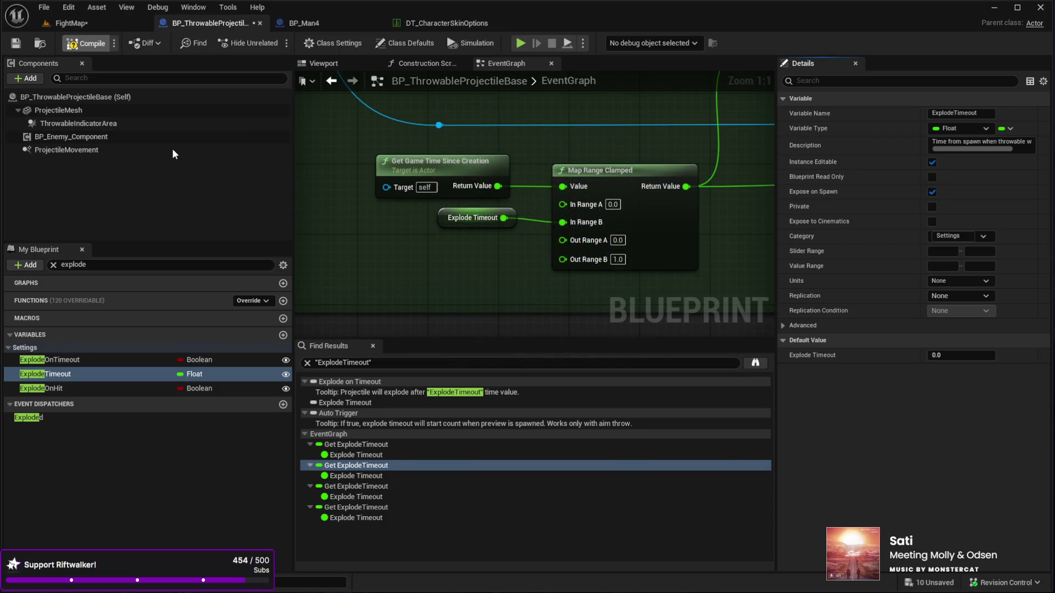
key("F7")
left_click(83, 22)
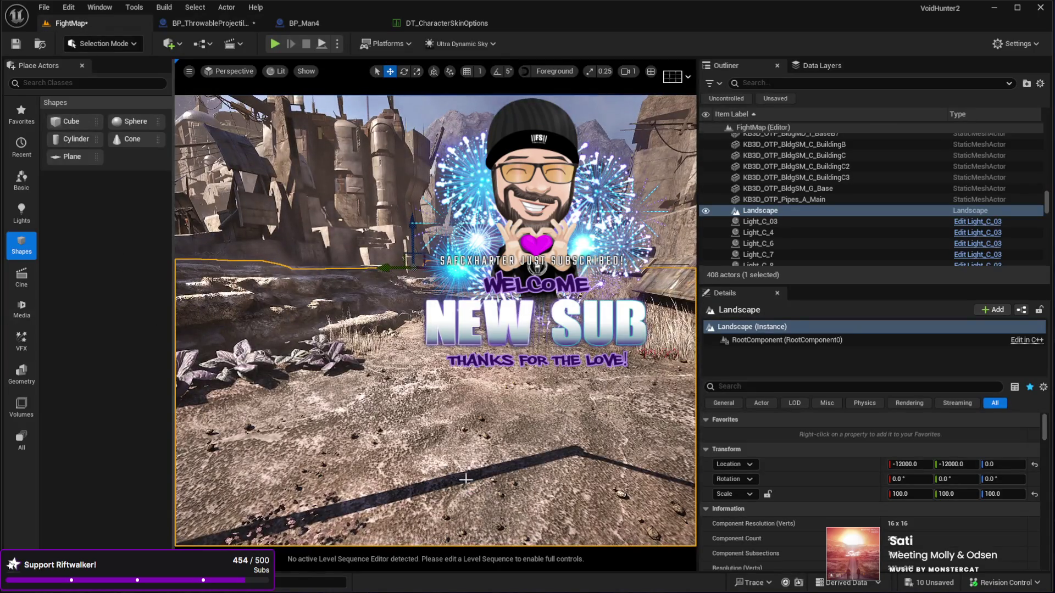
Run a first play test, moving the character toward the buildings, then stop it
key("alt+p")
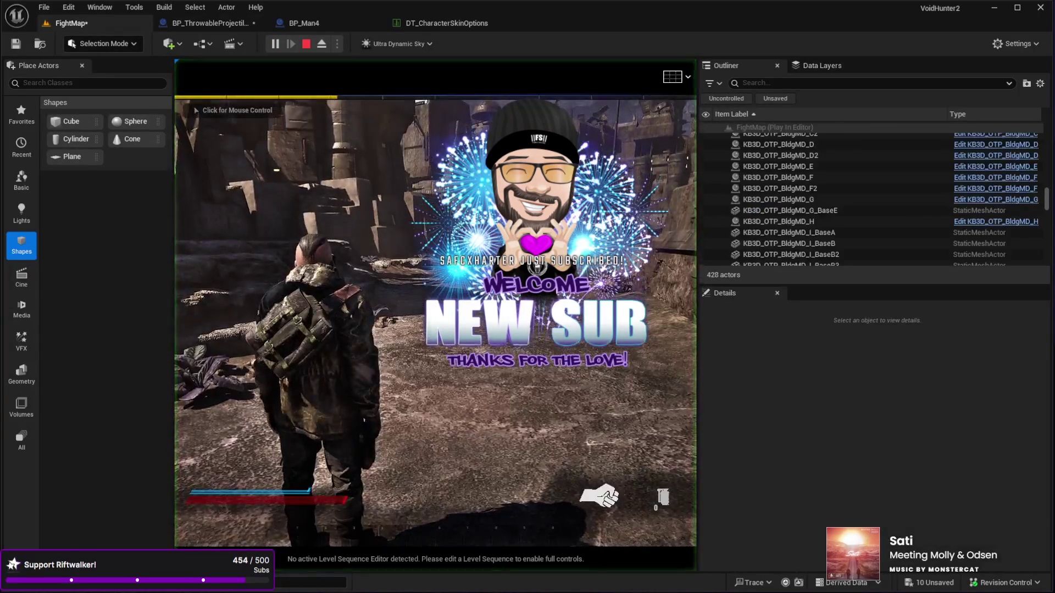
key("w")
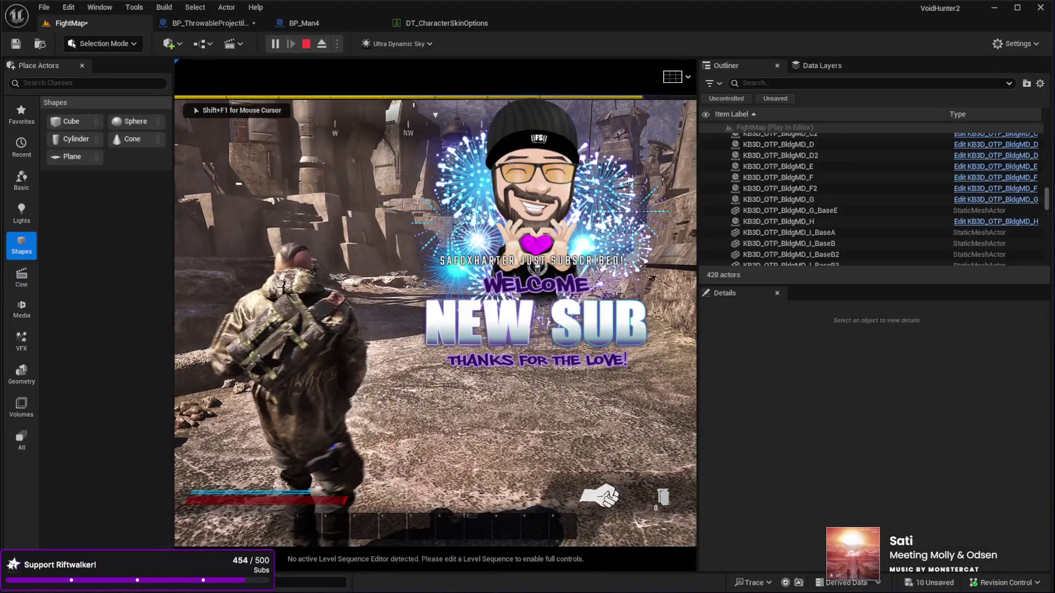
key("w")
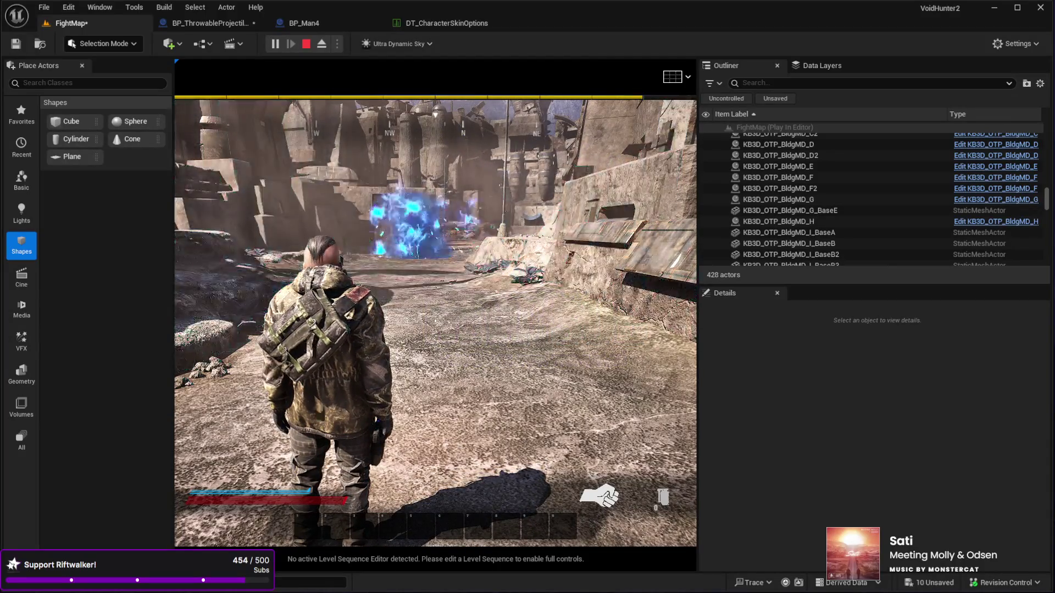
key("Escape")
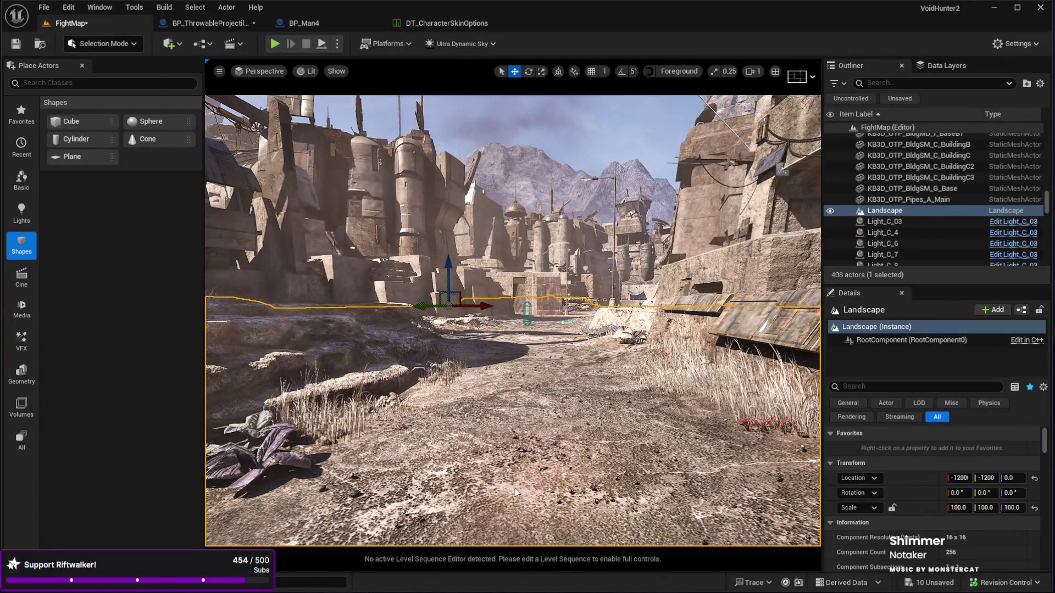
Run a second play test, running into town and throwing a grenade, then stop it
key("alt+p")
left_click(510, 421)
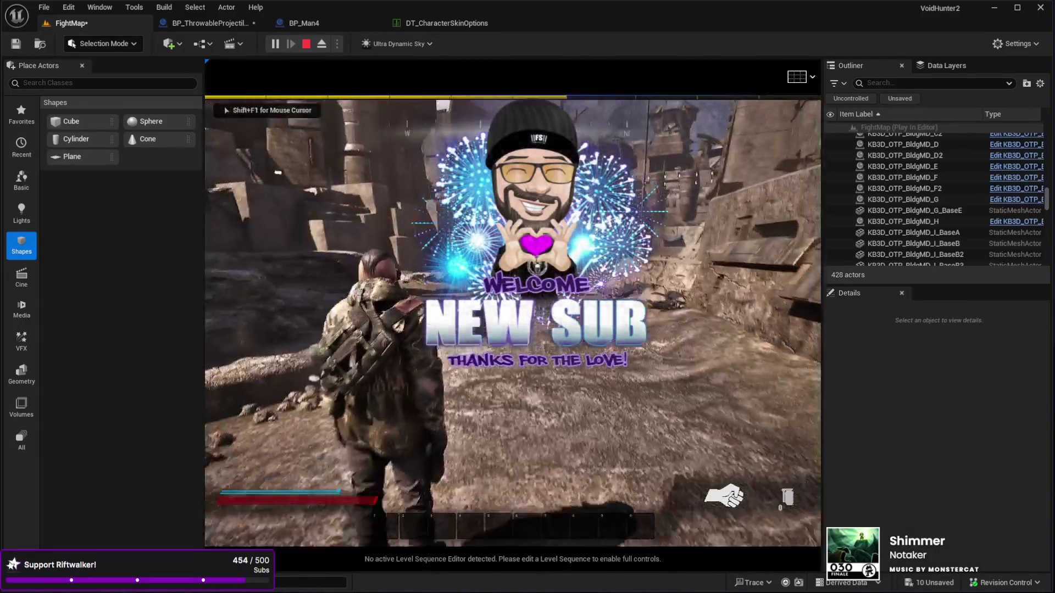
key("Escape")
key("Escape")
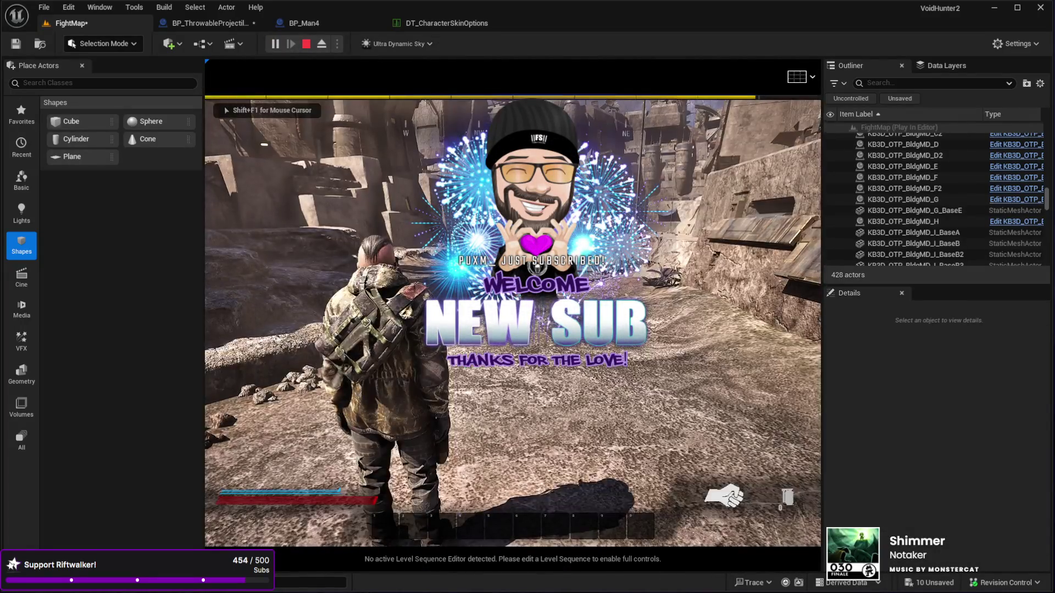
key("w")
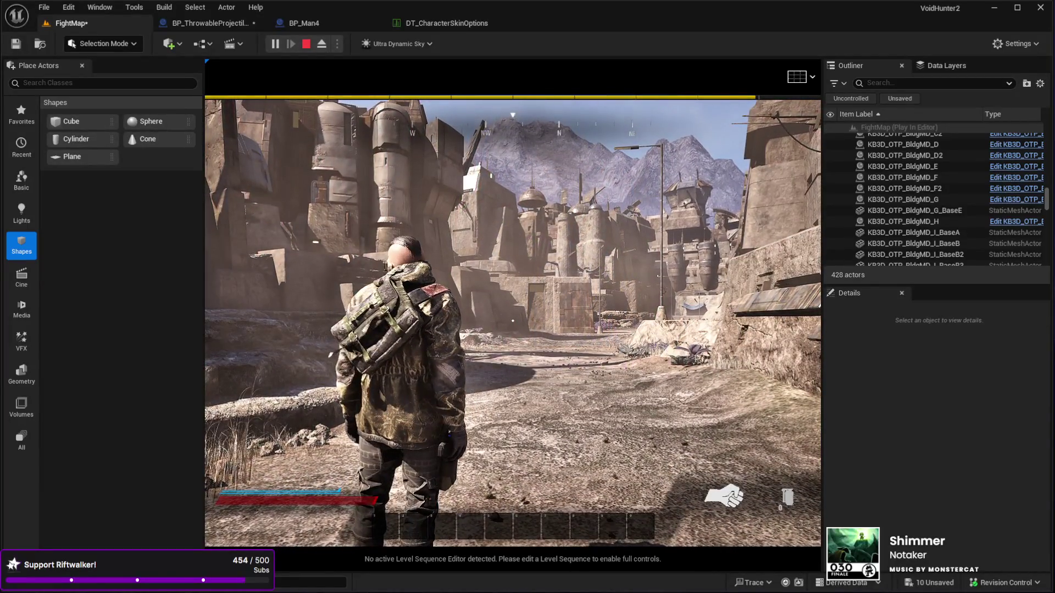
key("Escape")
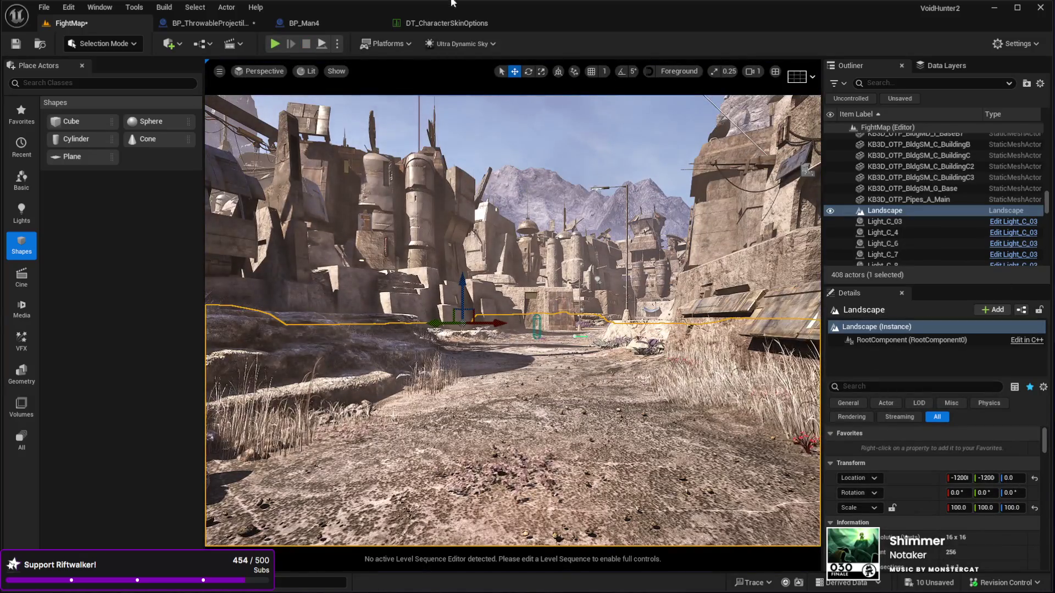
Move from the projectile and BP_Man4 tabs to the DT_CharacterSkinOptions data table, which shows the Starter row
left_click(223, 19)
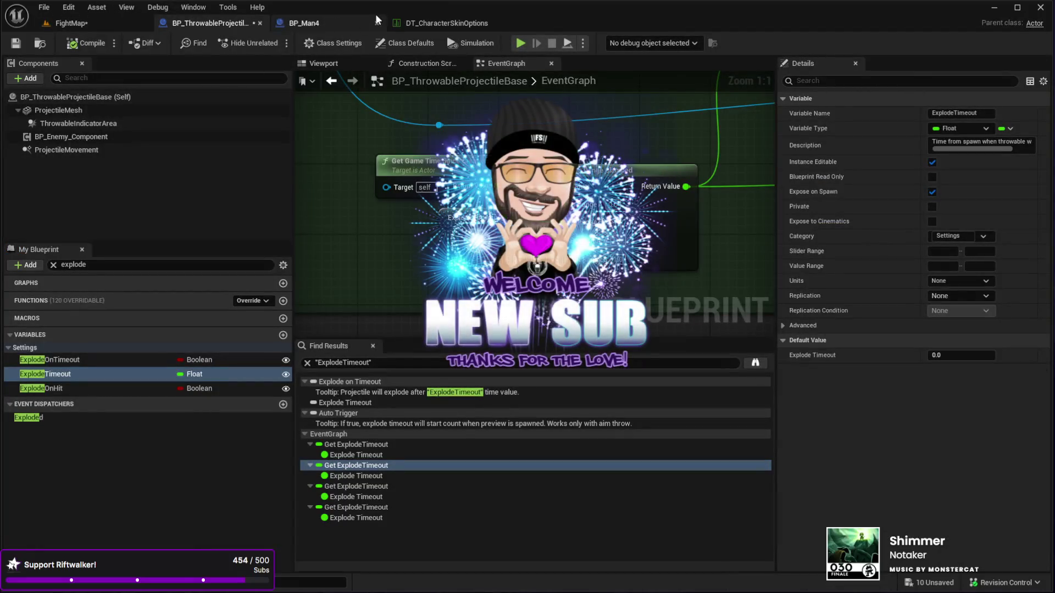
left_click(311, 23)
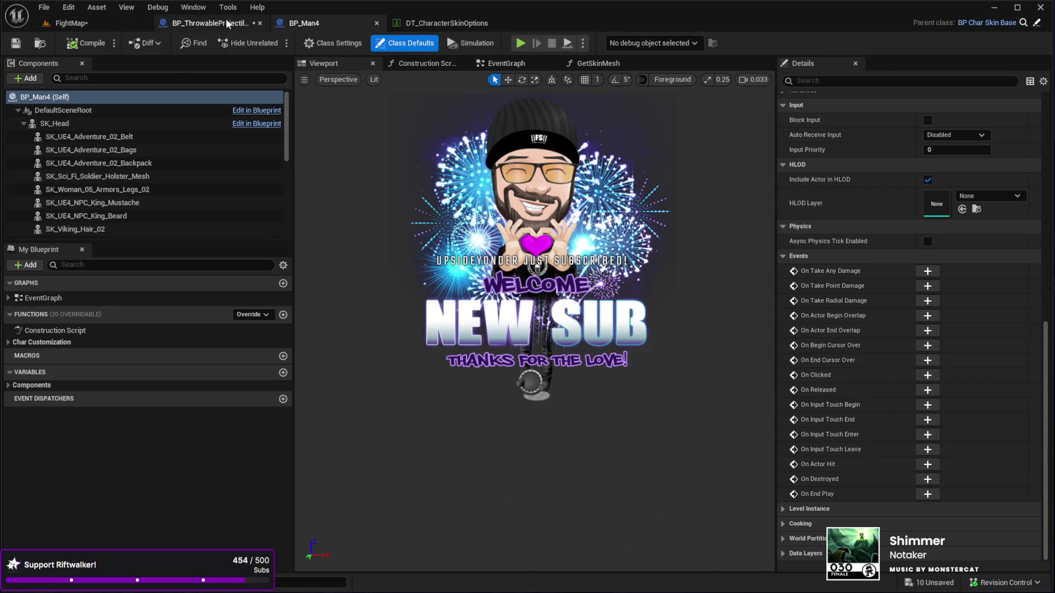
left_click(424, 21)
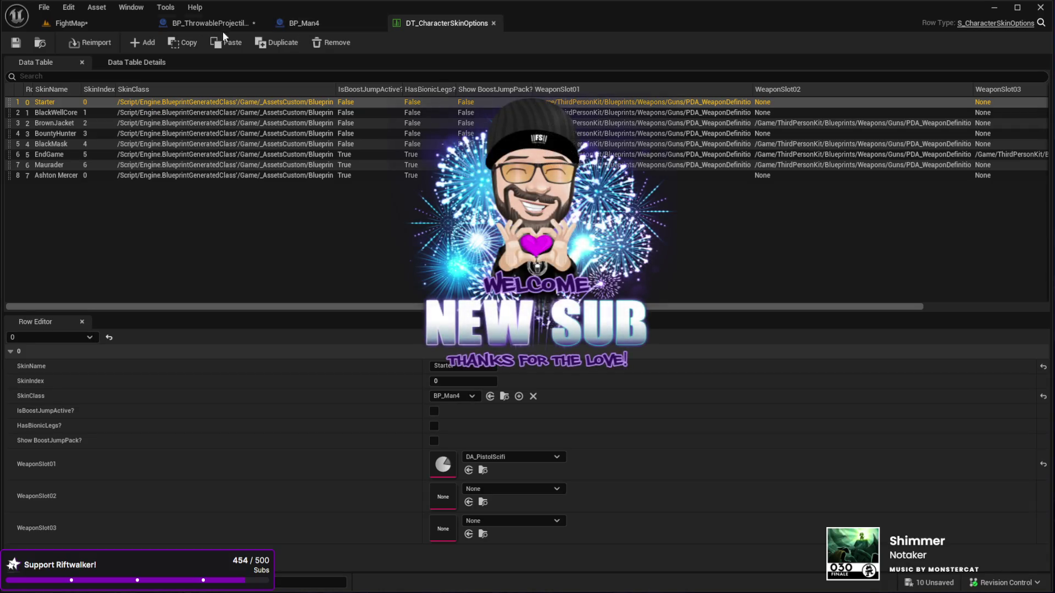
Switch to the FightMap level
left_click(70, 23)
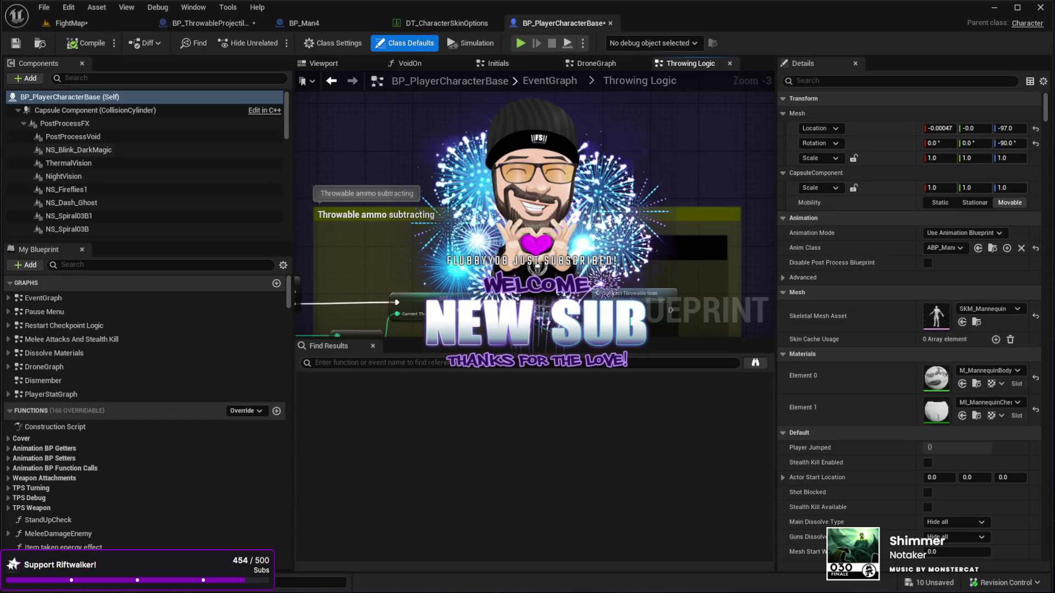
Set Initial Throwable Weapon Loadout to DA_StickyGrenade, then return to the FightMap level
scroll(885, 372, "down", 10)
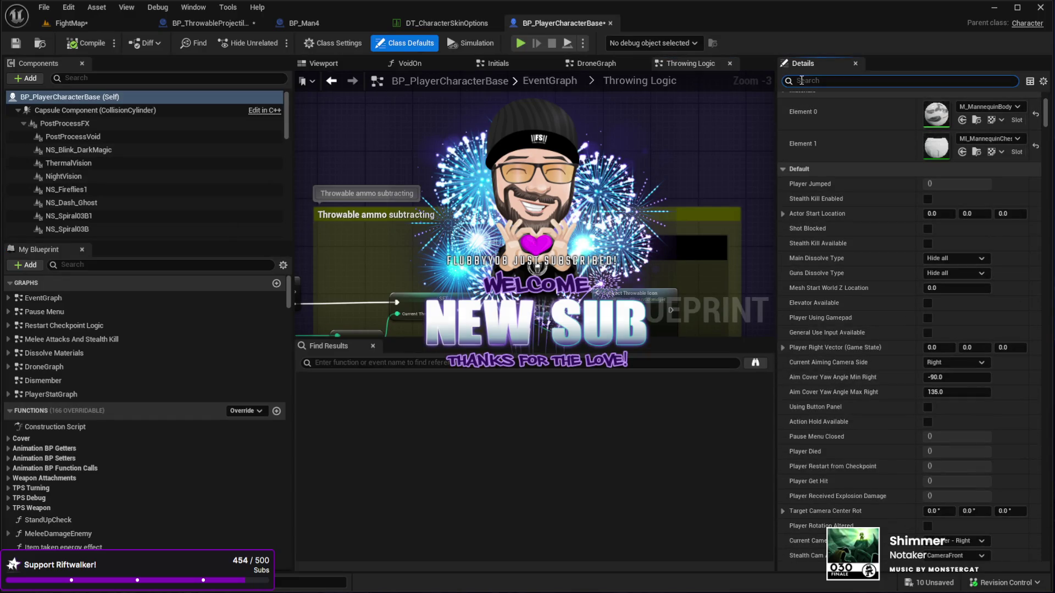
type("gre")
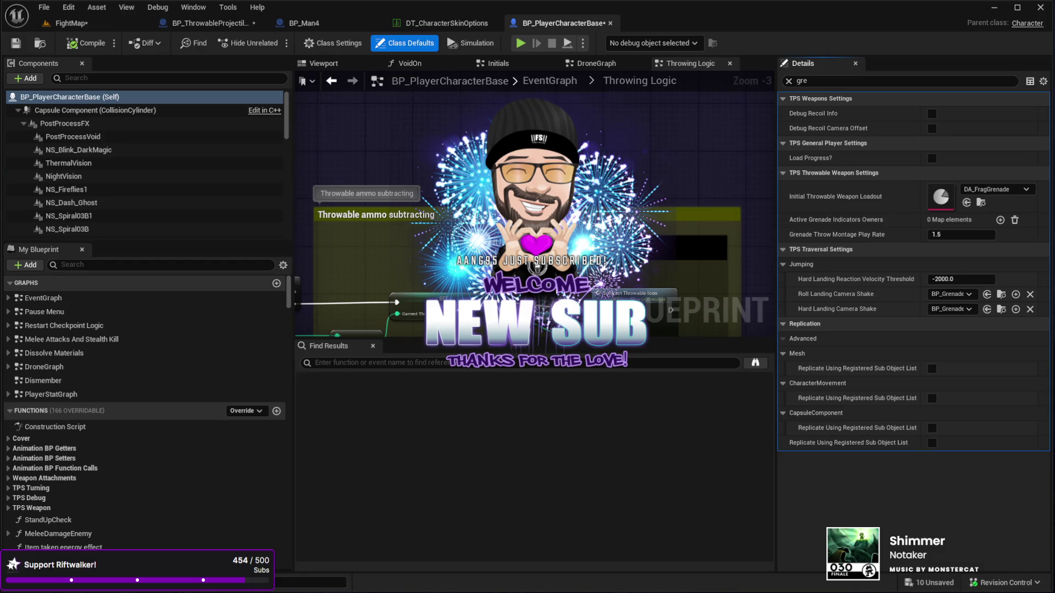
left_click(961, 203)
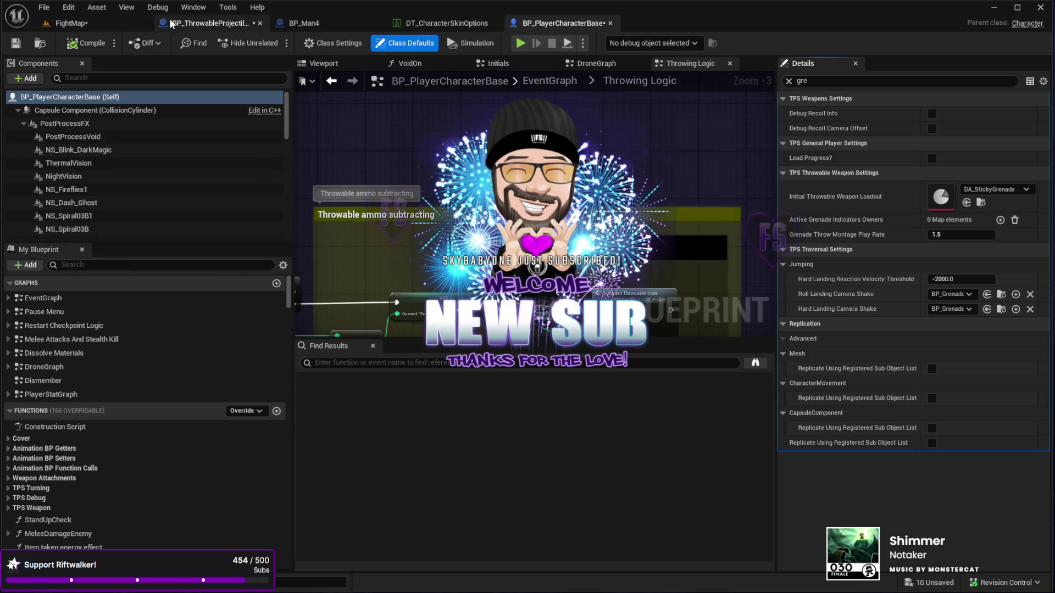
left_click(71, 23)
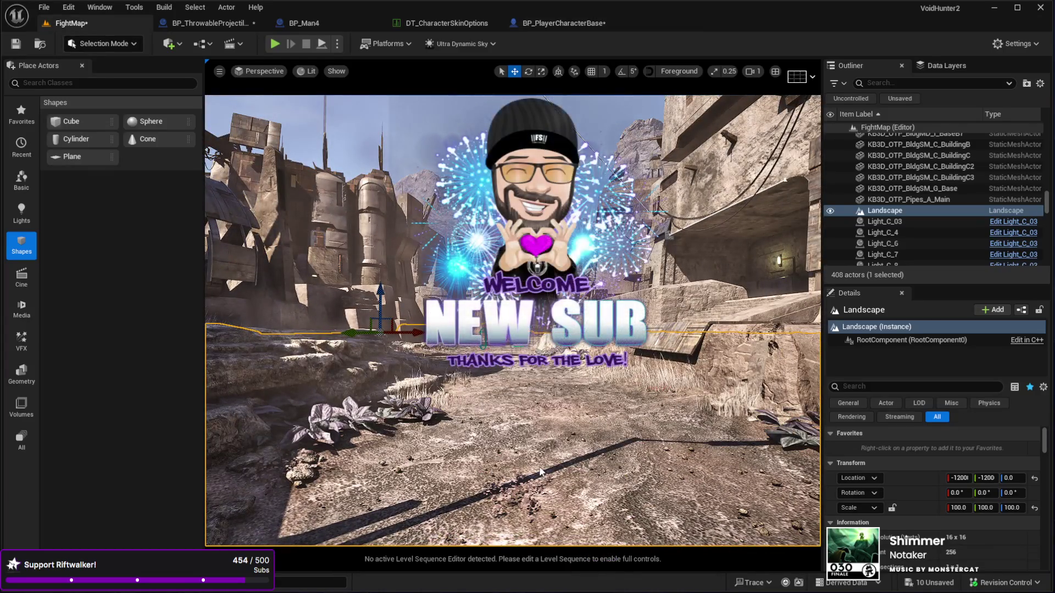
Play-test FightMap in the editor with the sticky grenade loadout, then stop the session
key("alt+p")
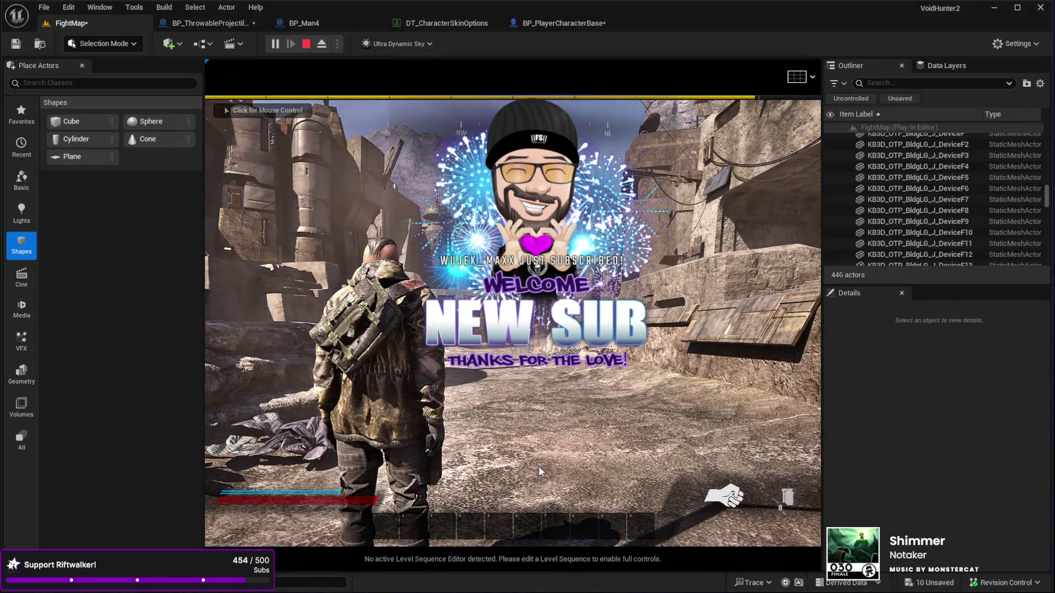
left_click(511, 420)
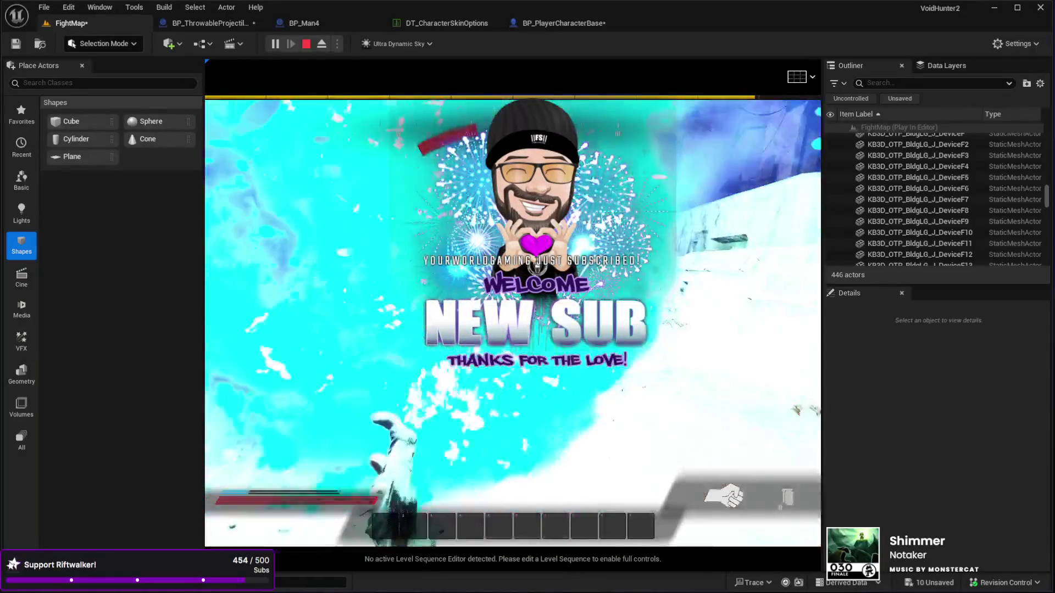
key("Escape")
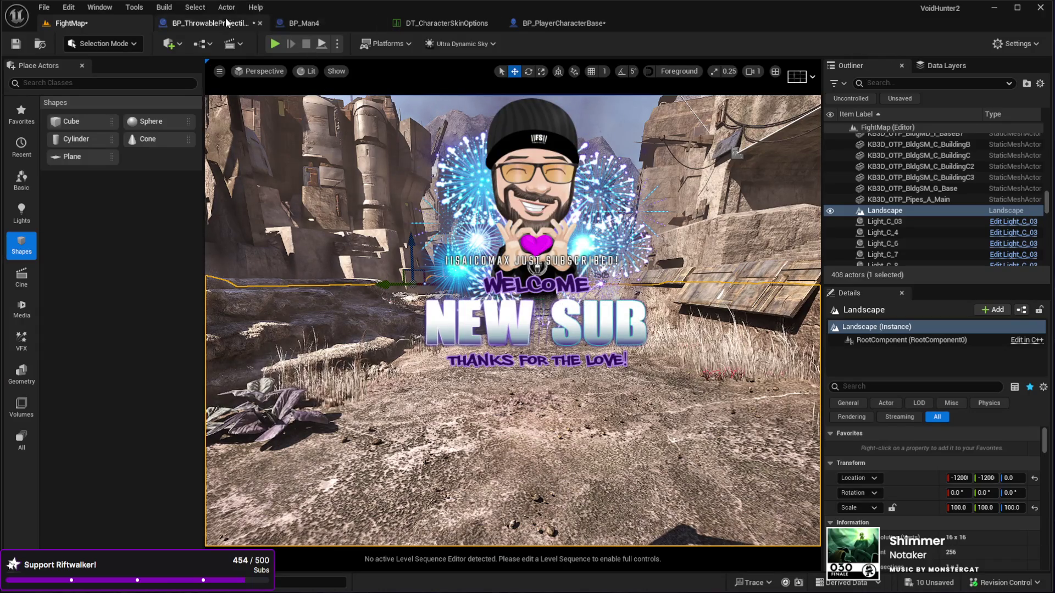
left_click(541, 22)
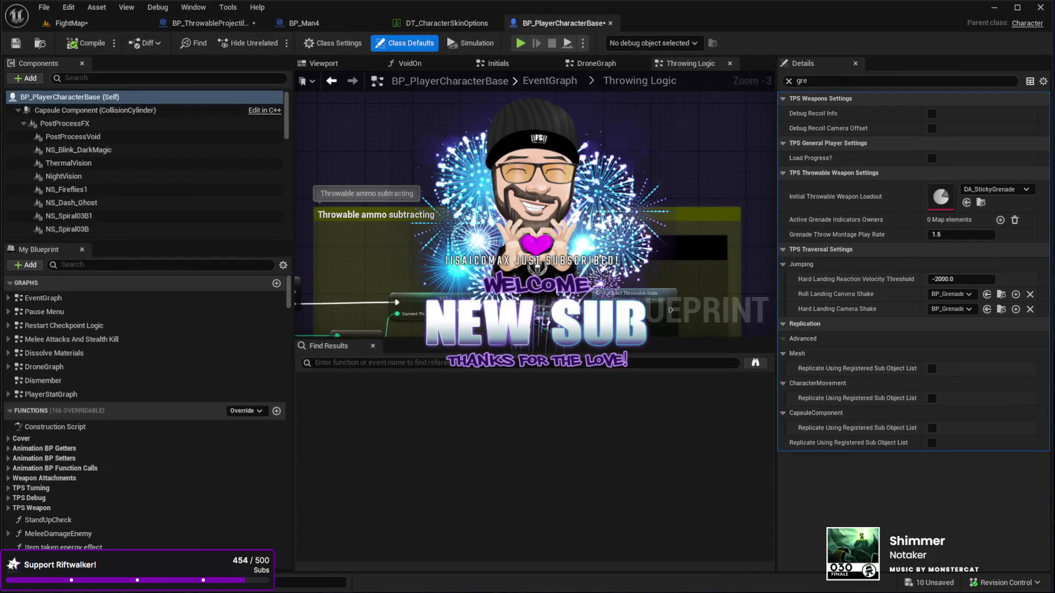
Set Initial Throwable Weapon Loadout to DA_AutoTriggerFrag and switch back to FightMap
left_click(966, 202)
left_click(83, 23)
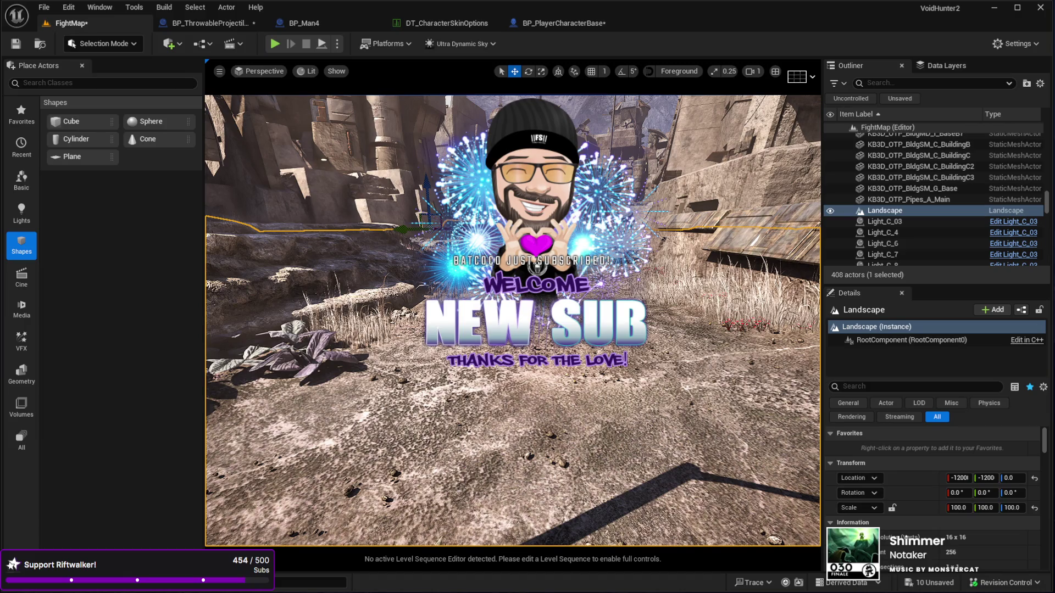
key("alt+p")
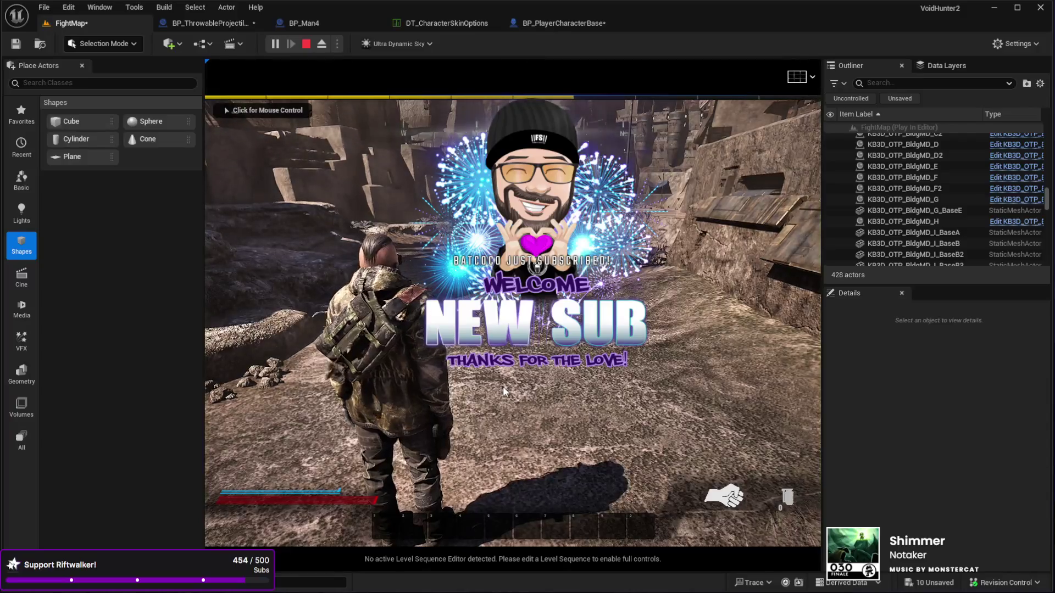
left_click(503, 387)
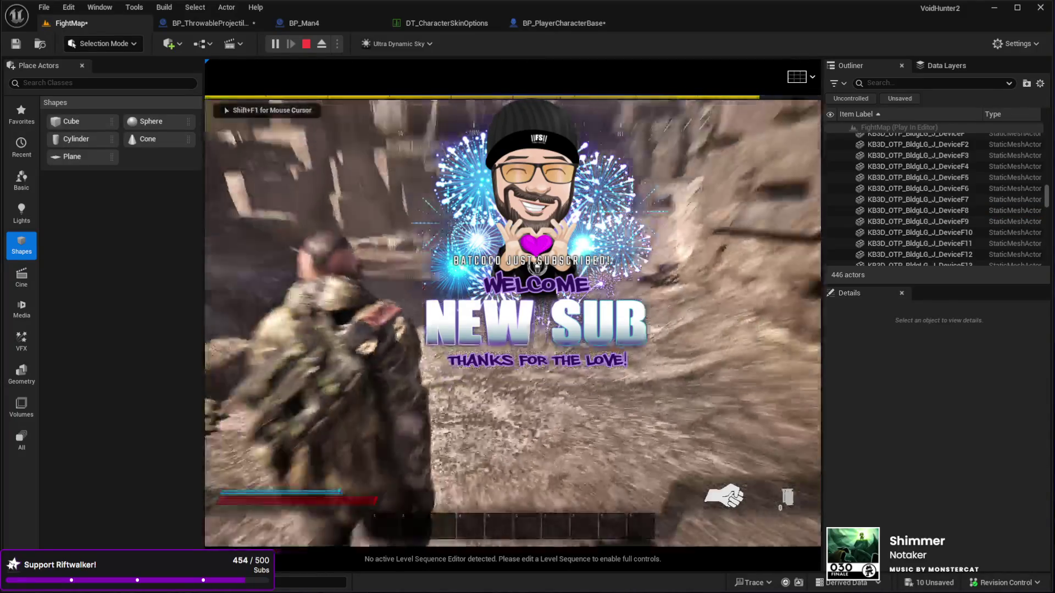
key("w")
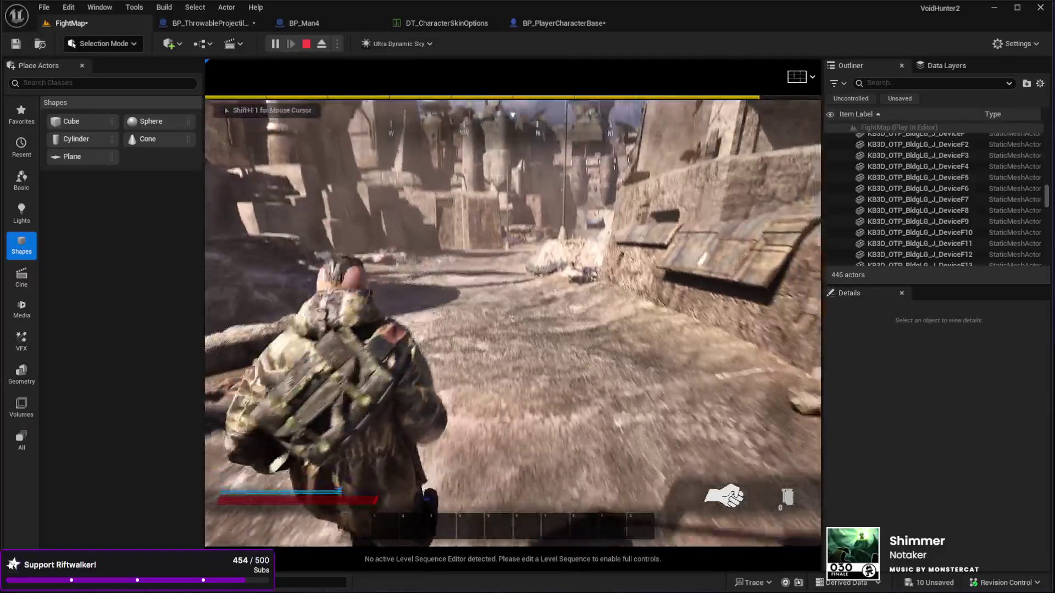
key("w")
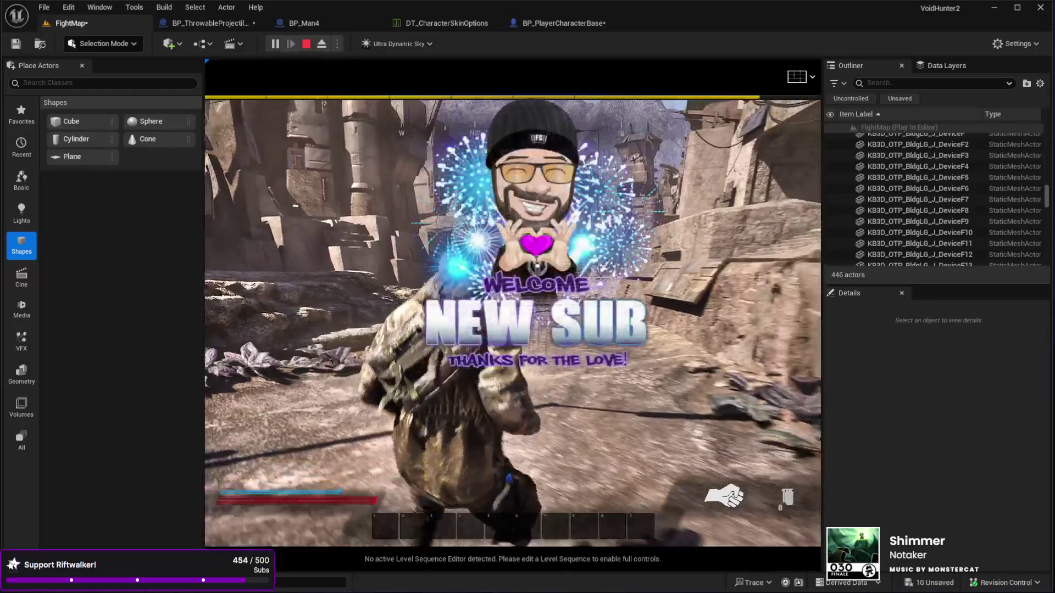
key("w")
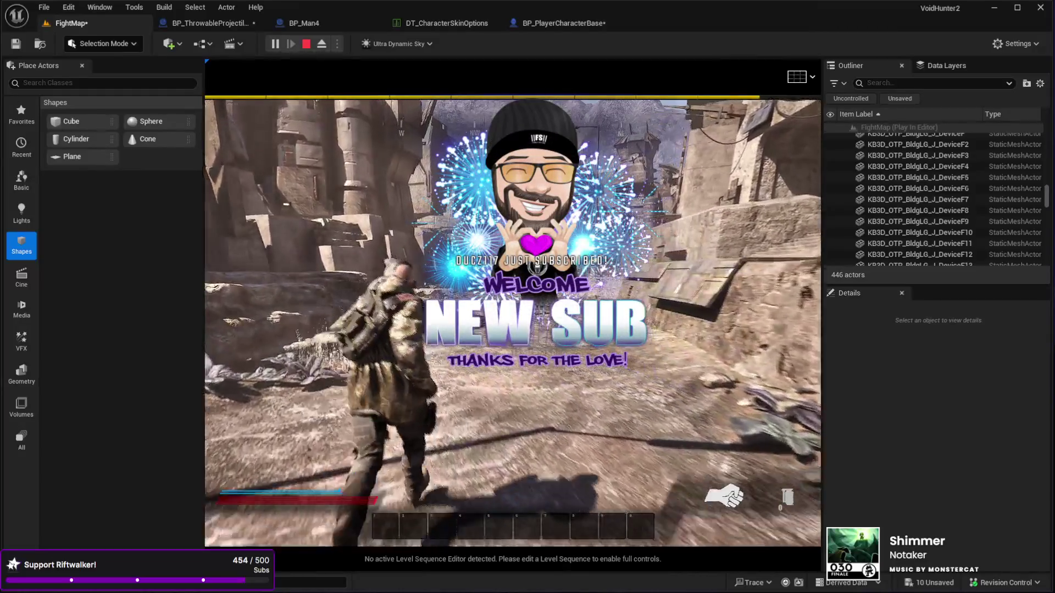
key("w")
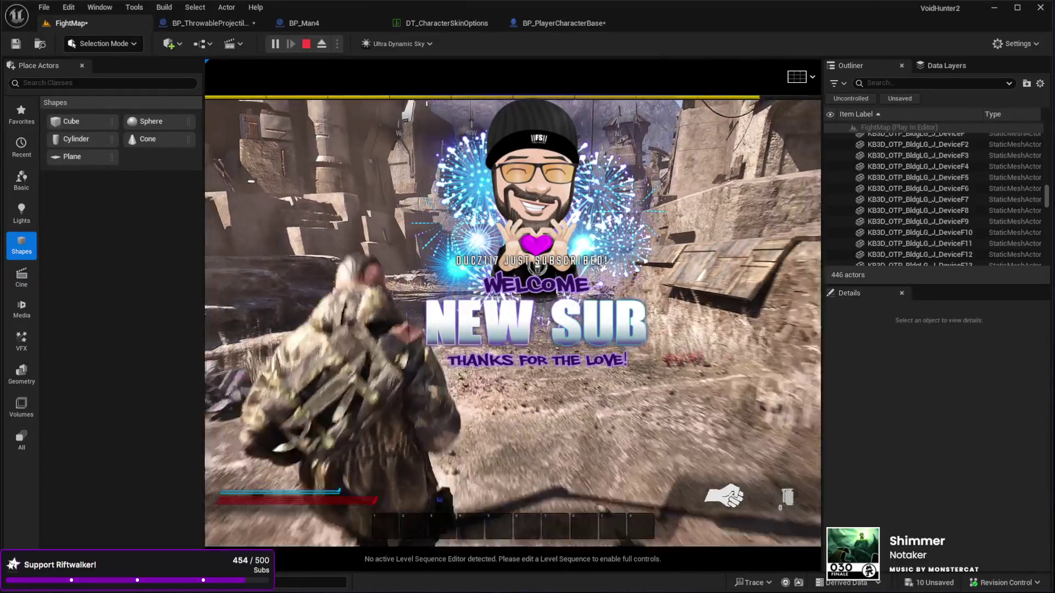
key("w")
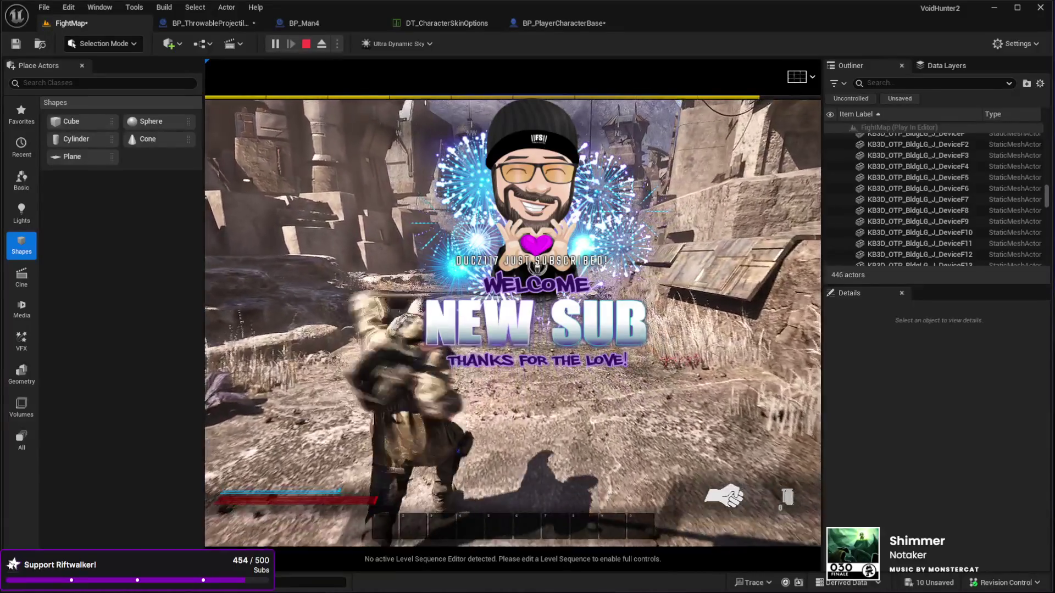
key("w")
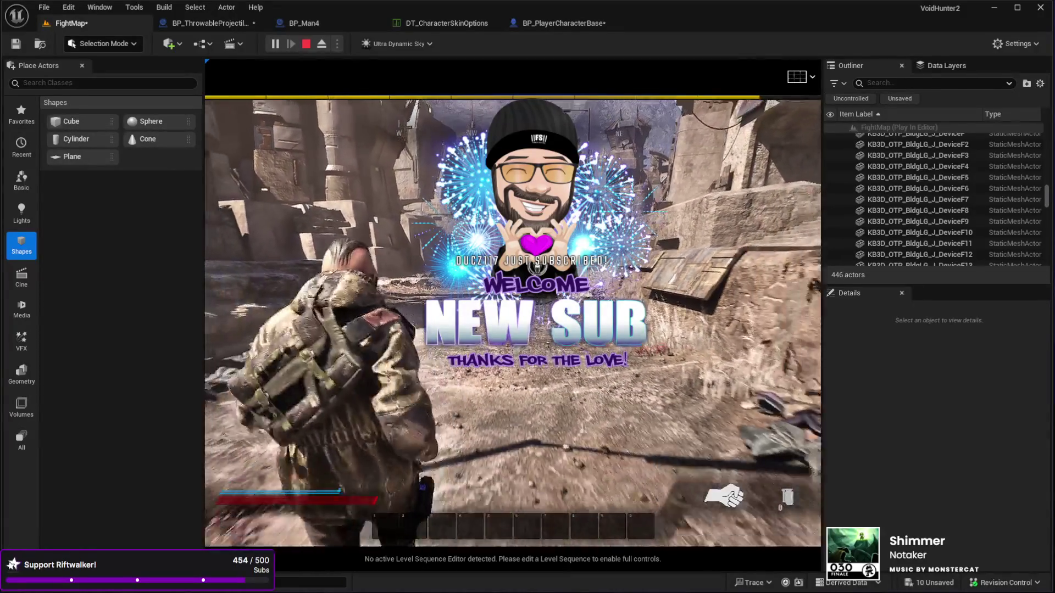
key("w")
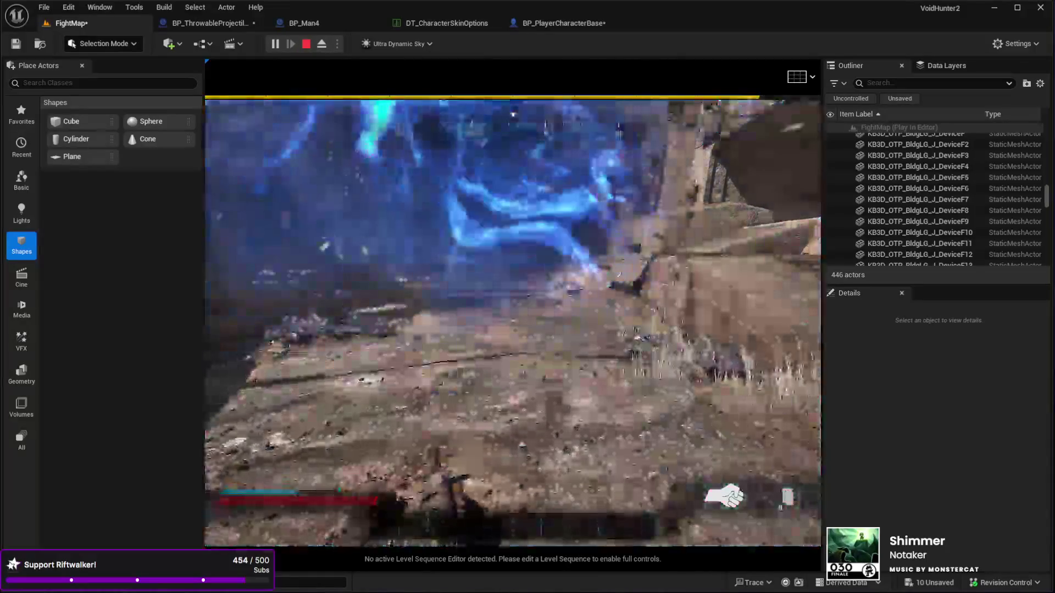
key("Escape")
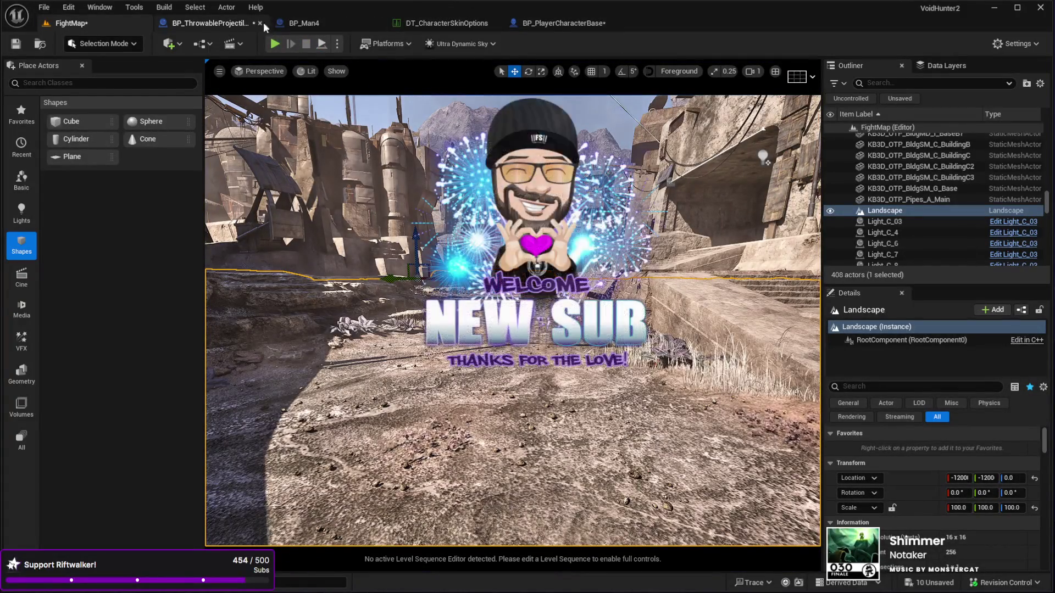
Reset BP_PlayerCharacterBase's Initial Throwable Weapon Loadout to DA_FragGrenade, then return to FightMap
left_click(555, 21)
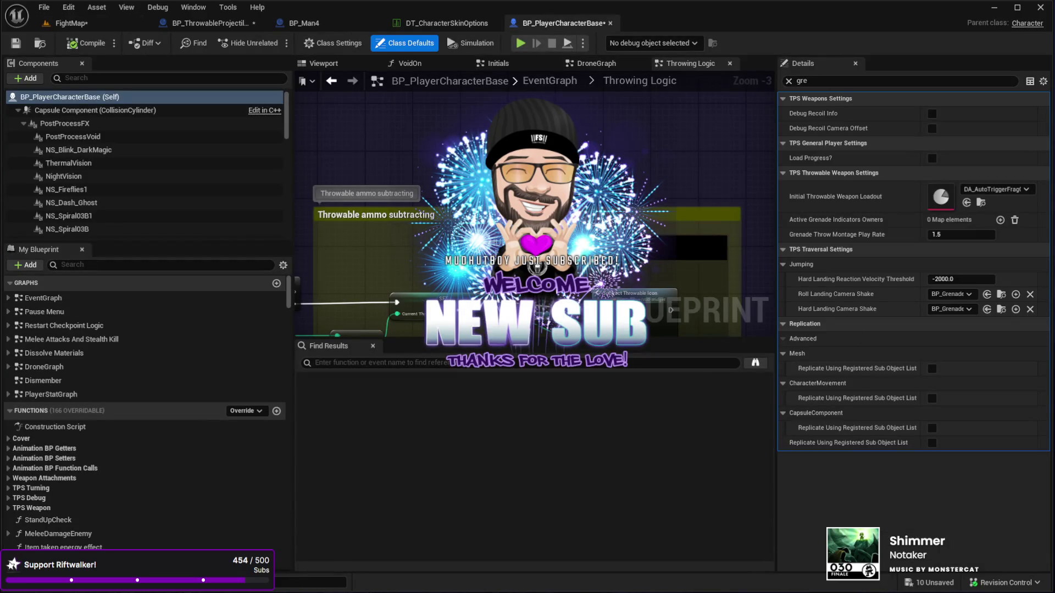
left_click(967, 203)
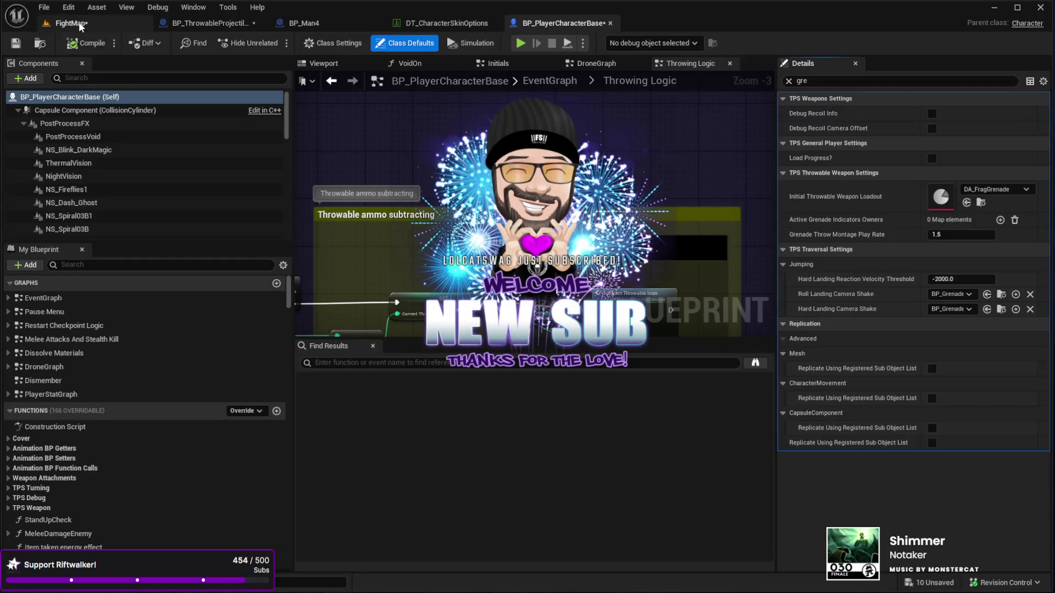
left_click(78, 23)
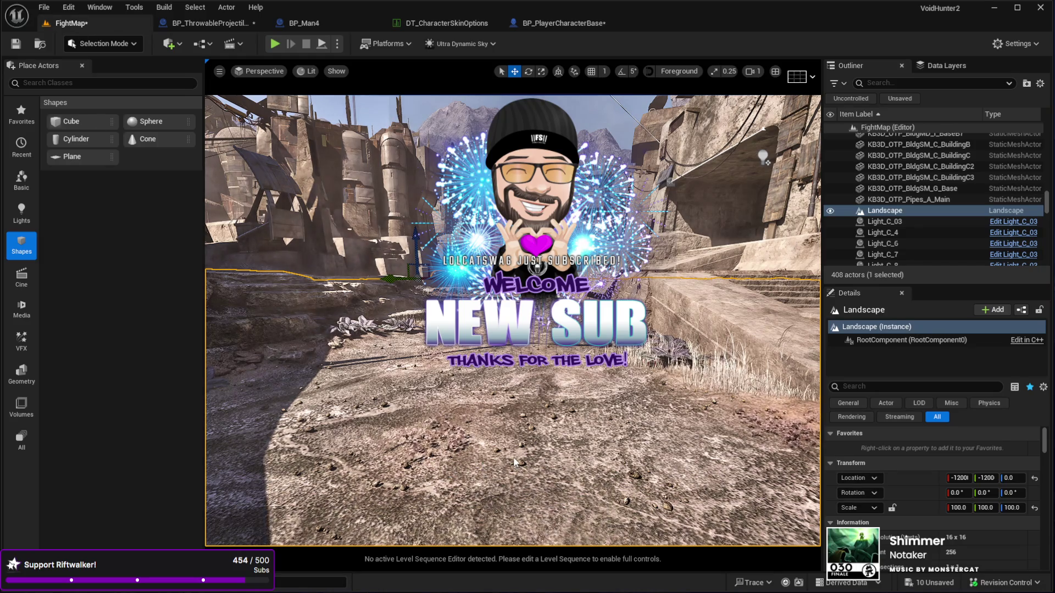
key("alt+p")
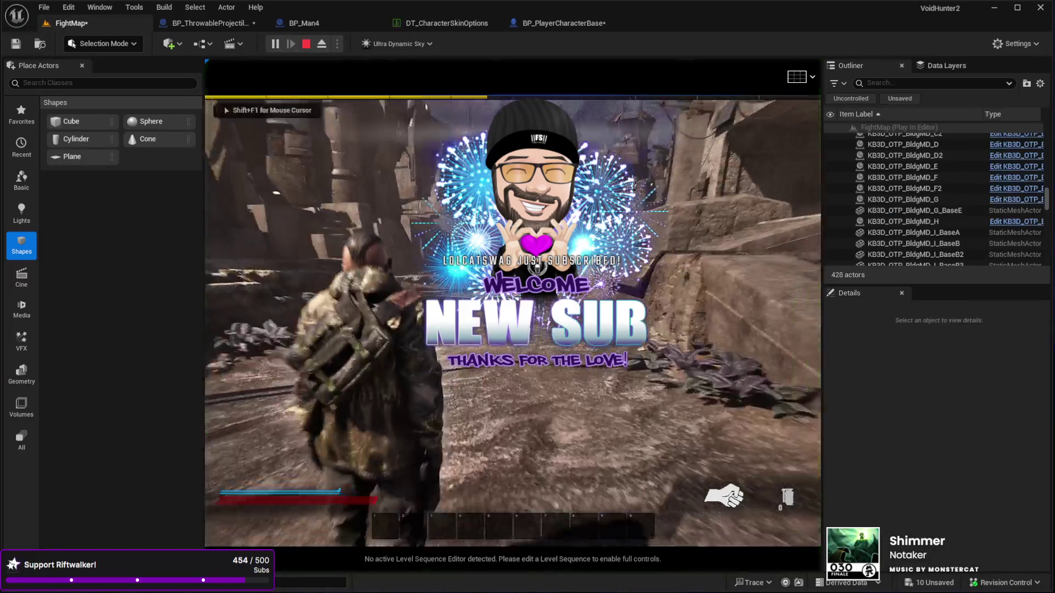
key("w")
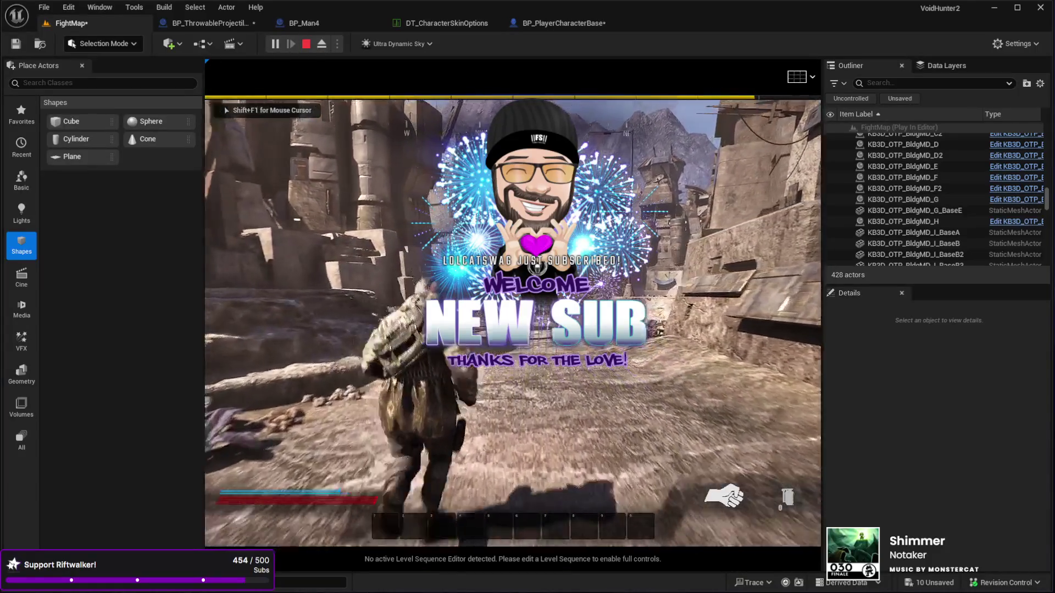
key("e")
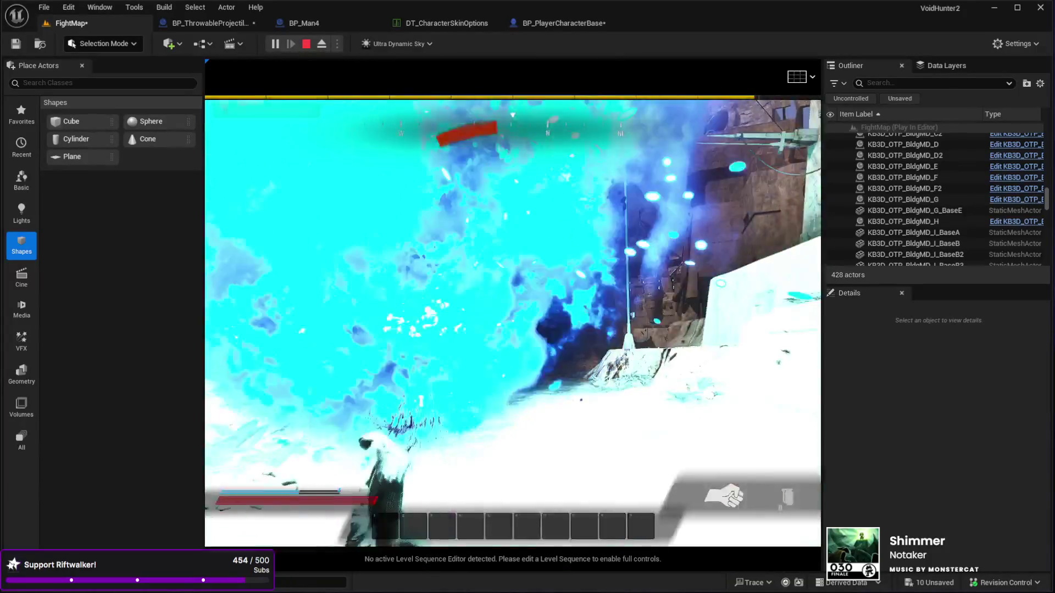
key("Escape")
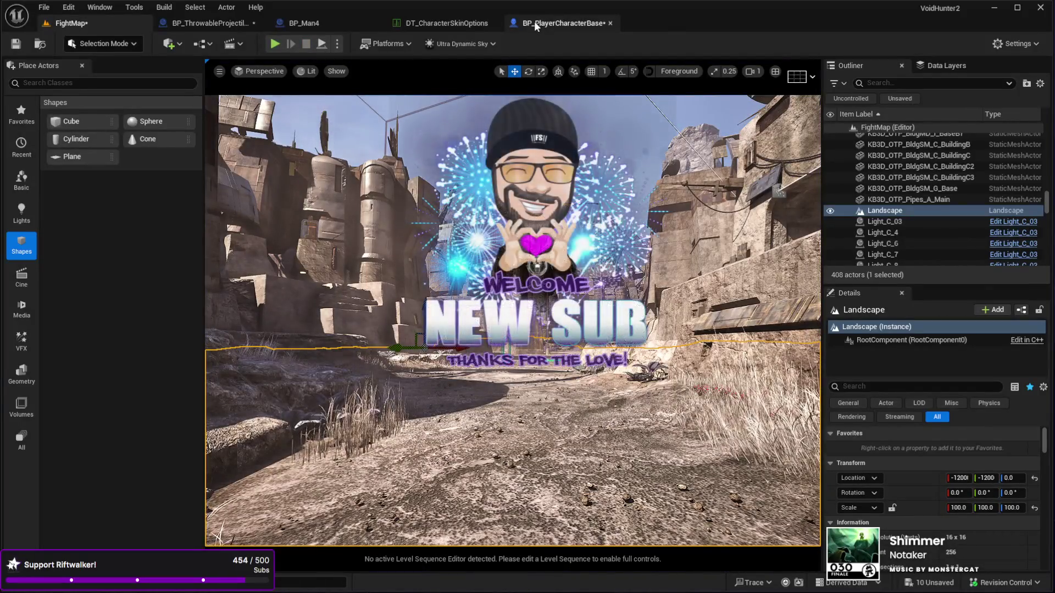
Set BP_ThrowableProjectileBase's Explode Timeout class default to 10
left_click(528, 22)
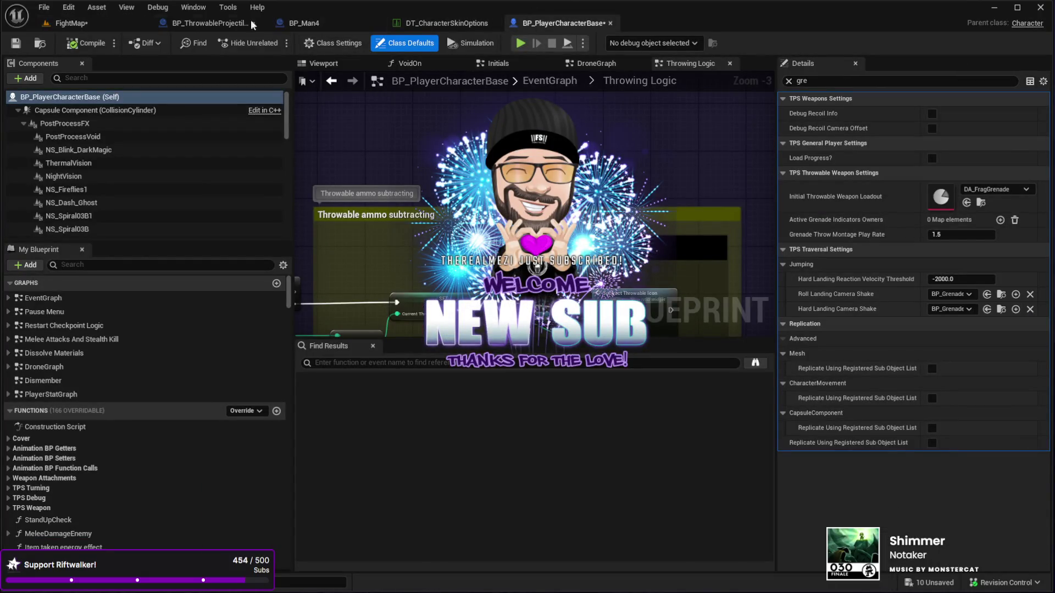
left_click(213, 22)
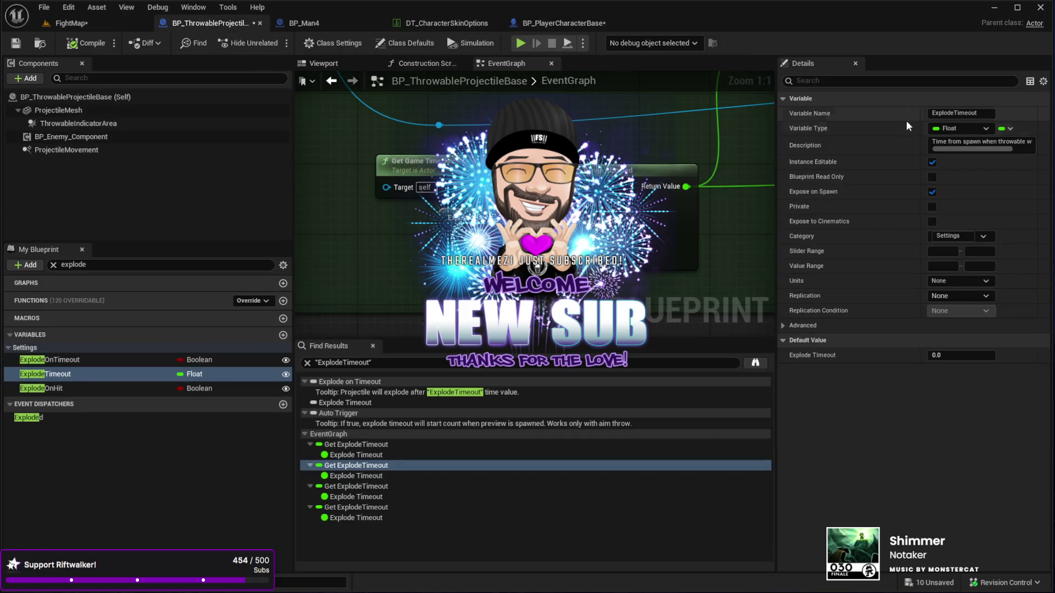
left_click(119, 97)
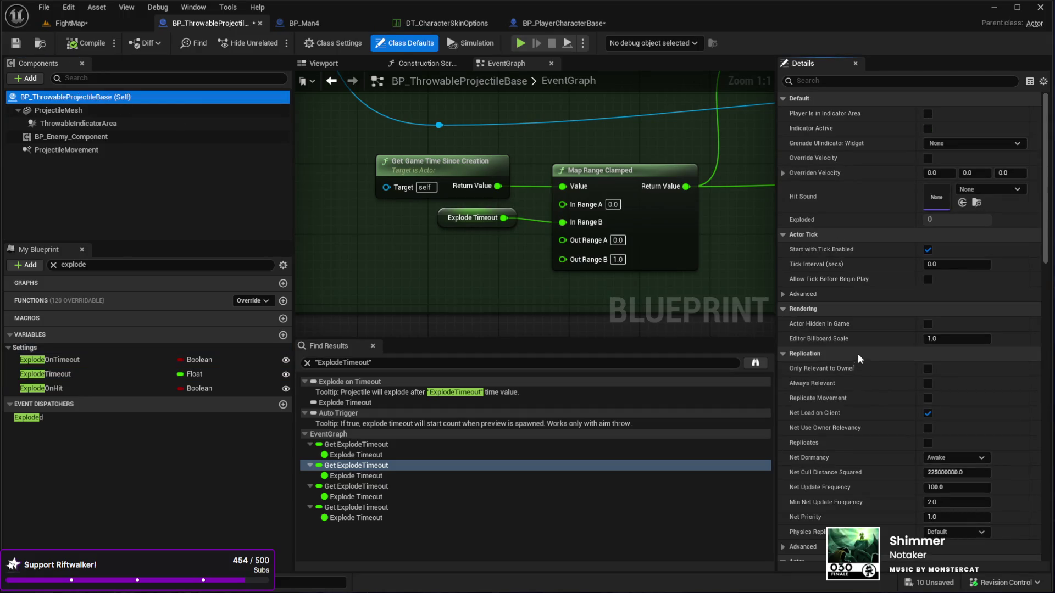
scroll(858, 354, "down", 5)
scroll(857, 341, "down", 10)
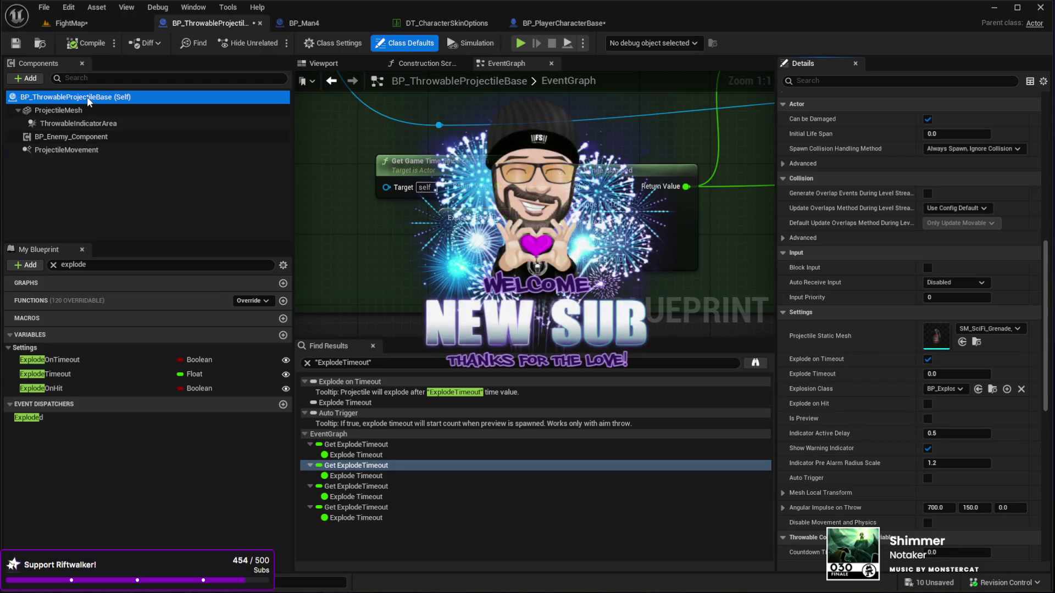
scroll(963, 360, "down", 4)
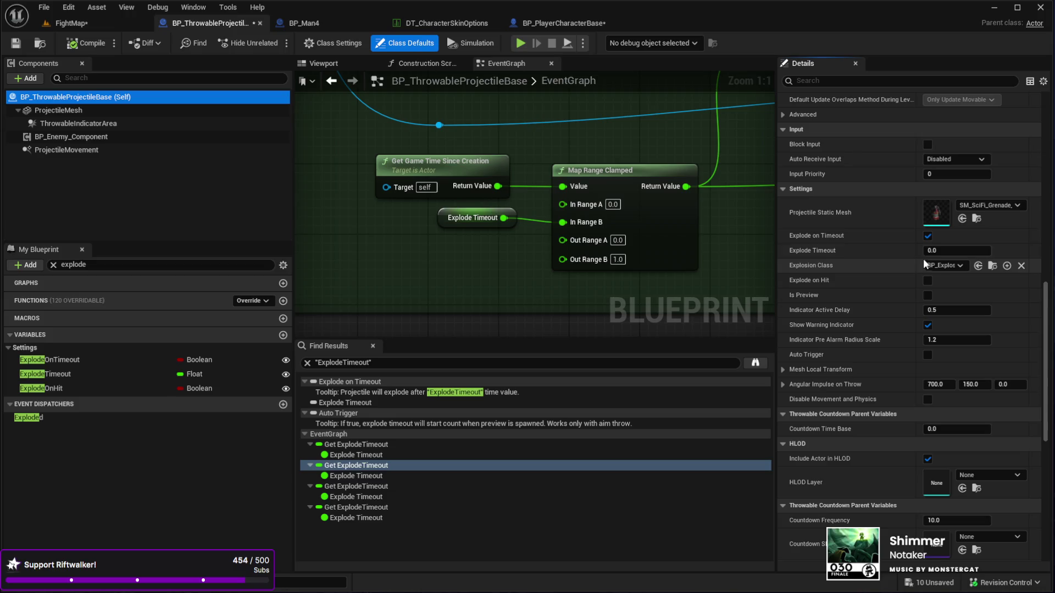
left_click(935, 252)
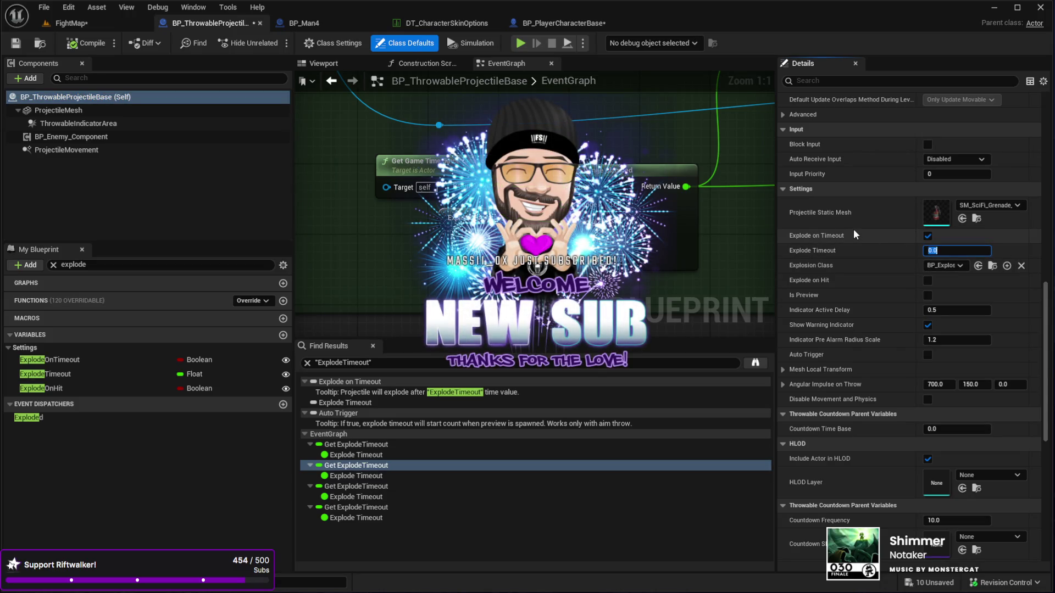
type("10")
key("Return")
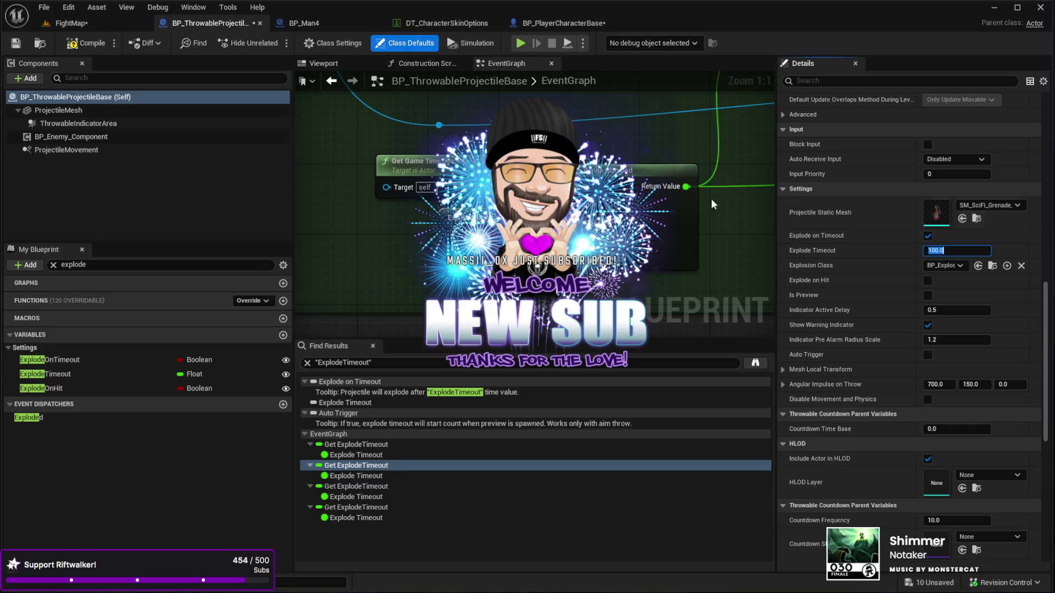
left_click(541, 21)
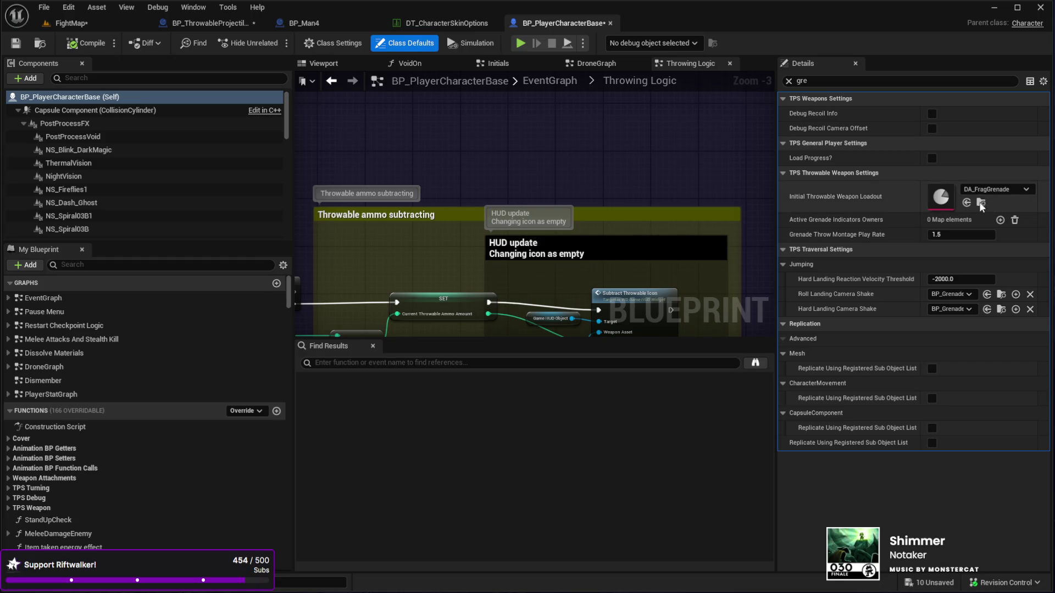
Return to FightMap and start a Play In Editor session with the sticky grenade loadout
left_click(83, 24)
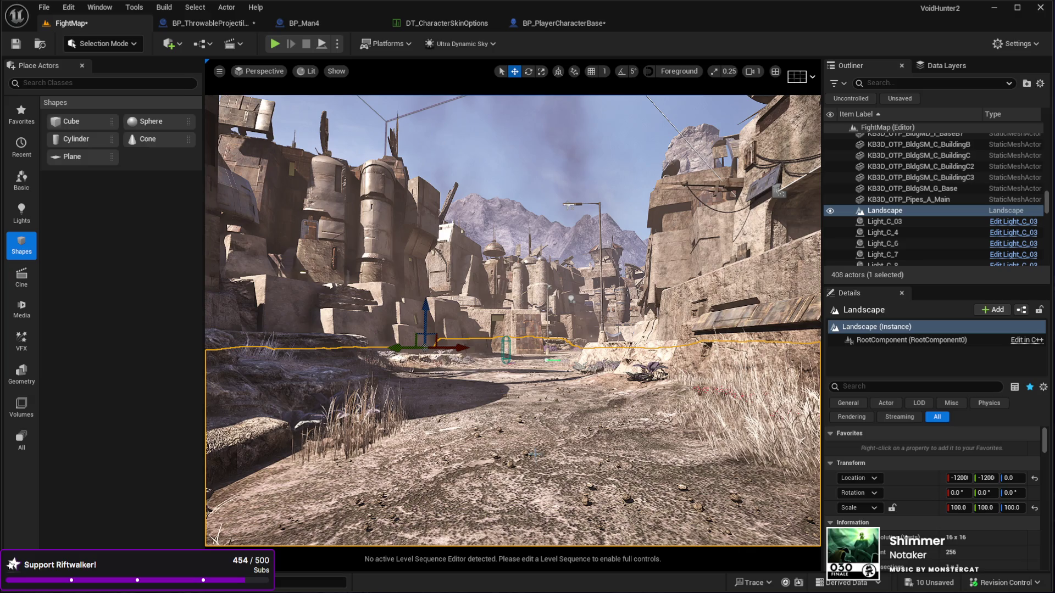
key("alt+p")
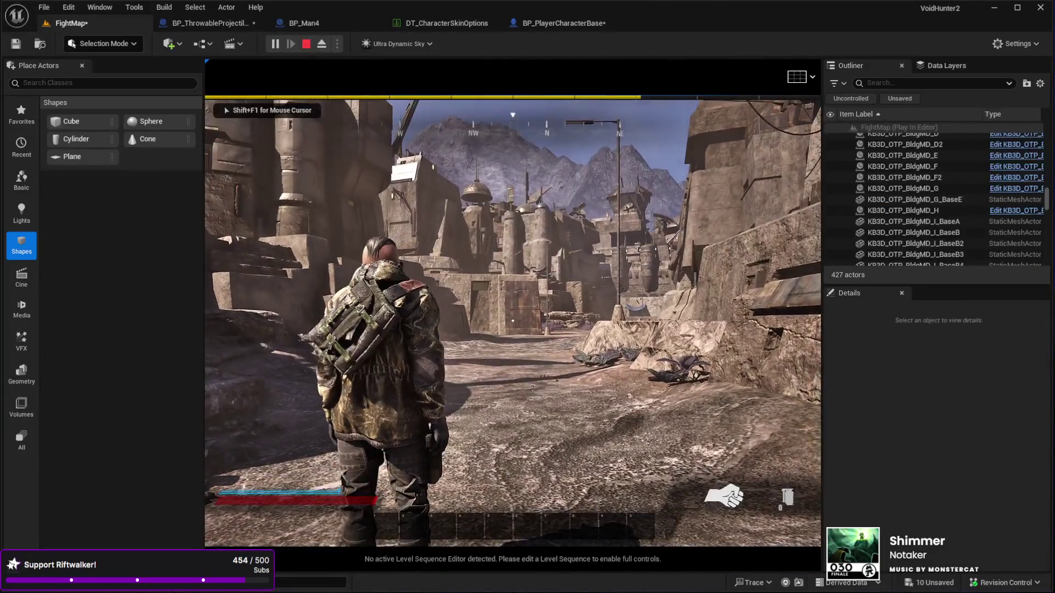
Throw a grenade in the running game, then run toward the buildings
key("g")
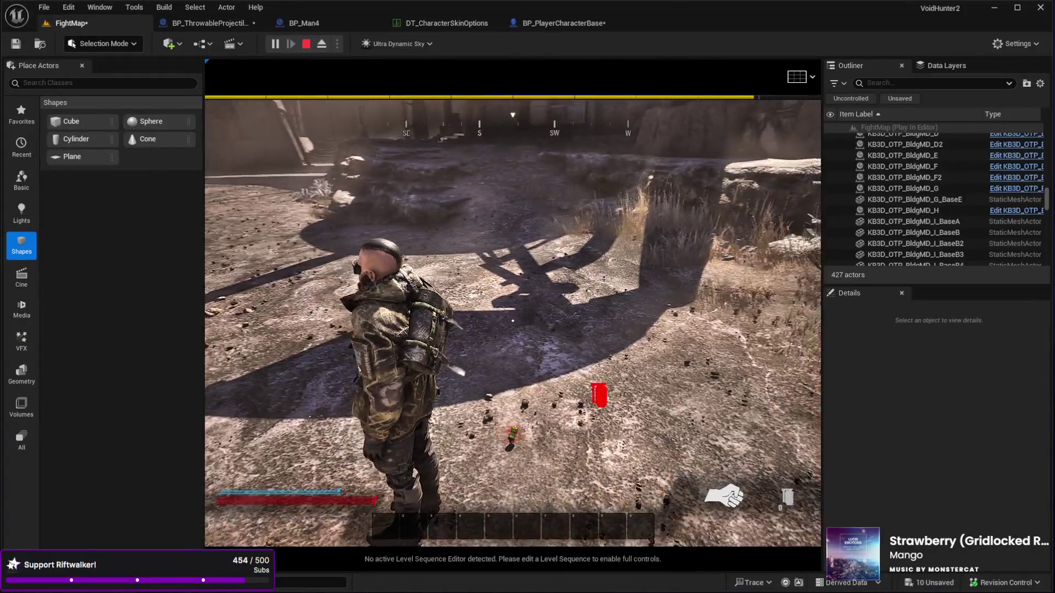
key("w")
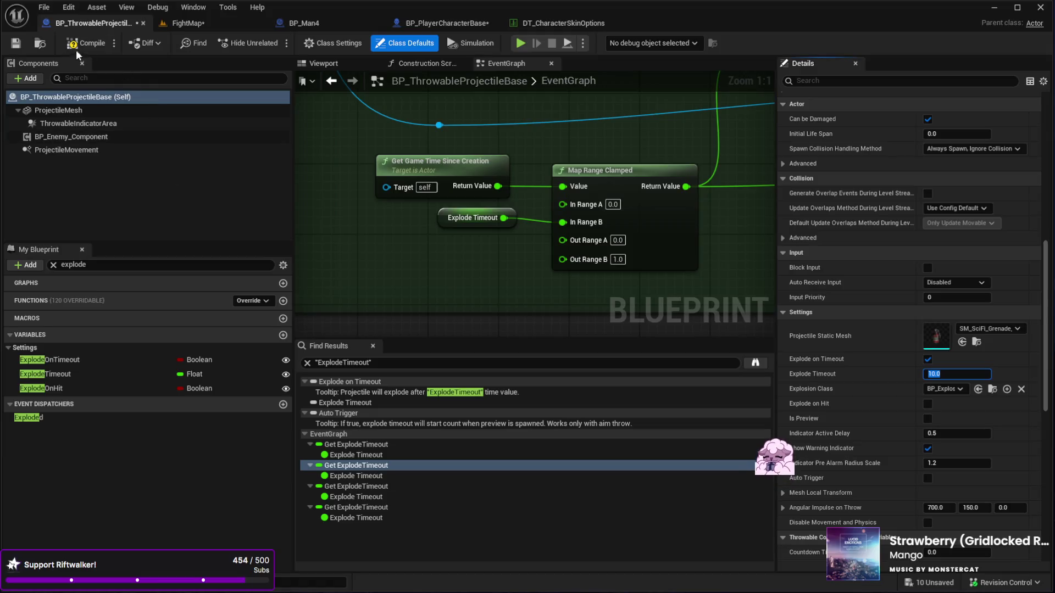
Inspect the Exploded dispatcher, then return to FightMap and move the viewport camera forward
left_click(242, 415)
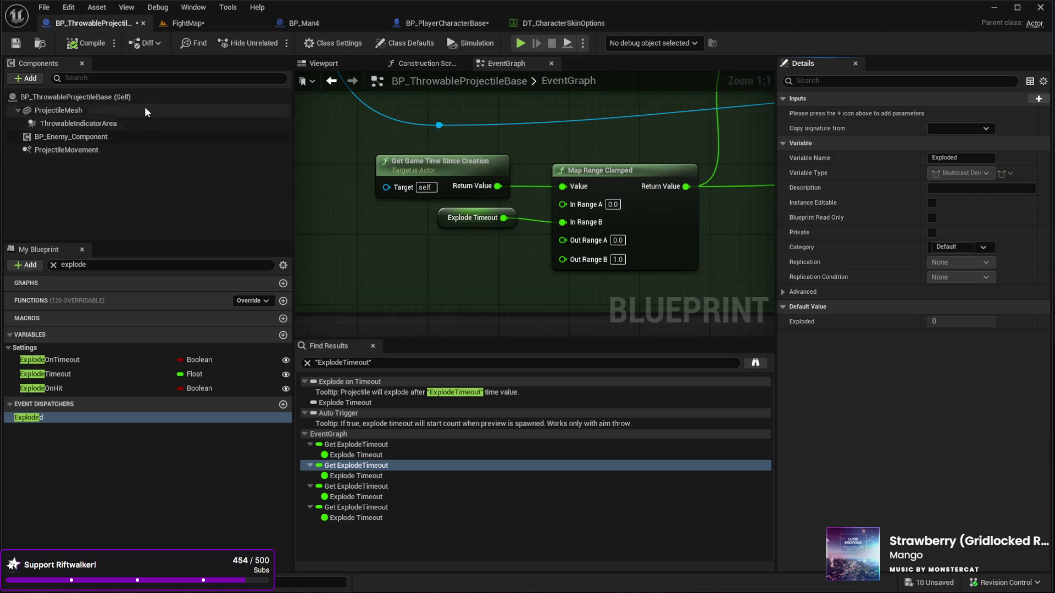
left_click(210, 21)
left_click_drag(382, 328, 409, 288)
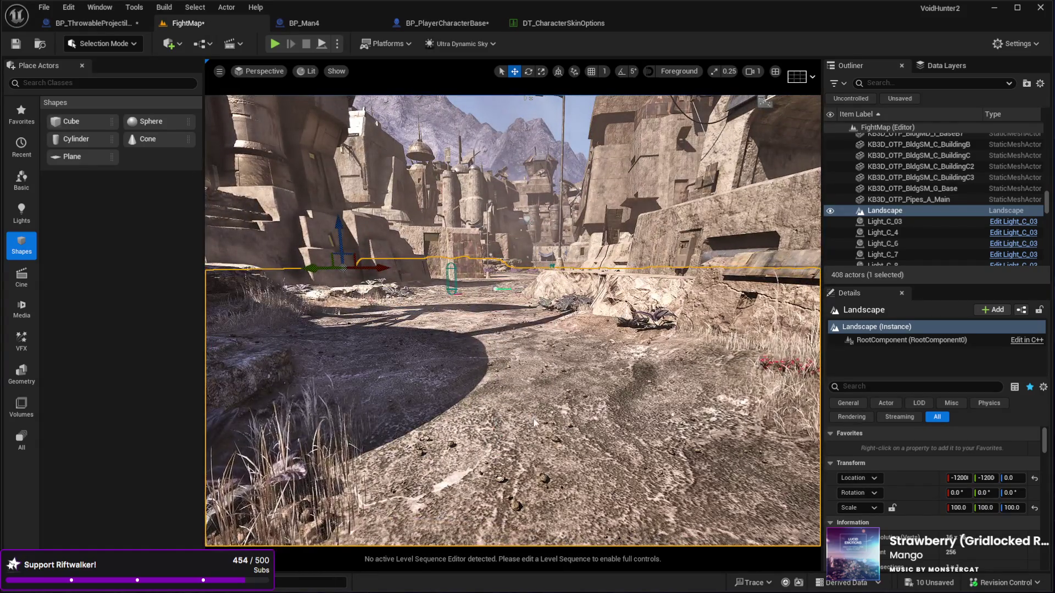